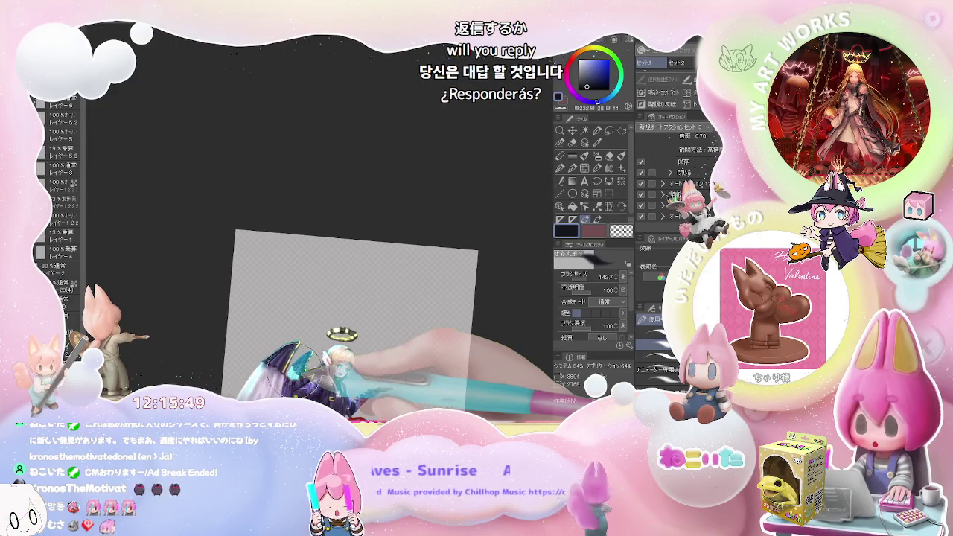
Tilt the canvas and zoom in on the dark purple wing with its yellow trim.
drag(294, 367, 231, 319)
scroll(234, 311, up, 3)
scroll(216, 335, up, 3)
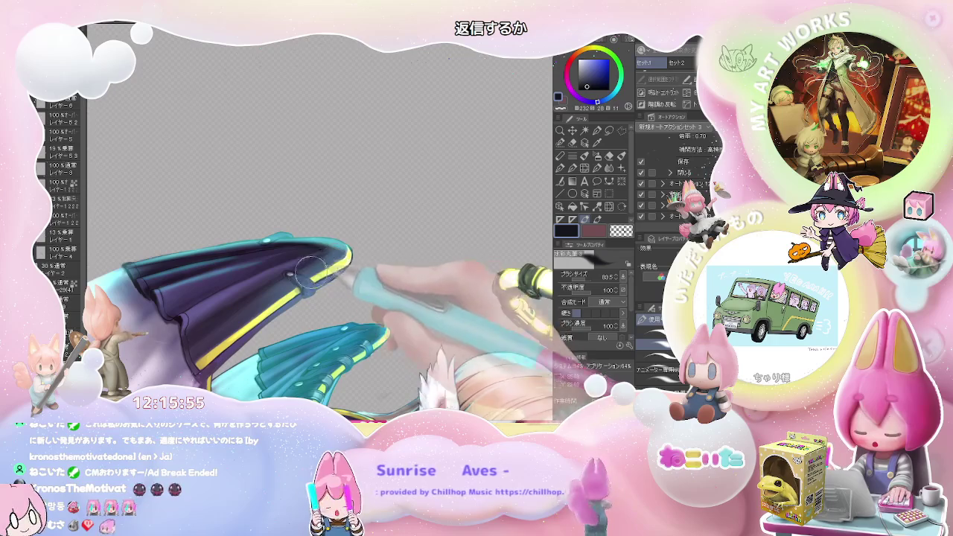
scroll(330, 257, down, 3)
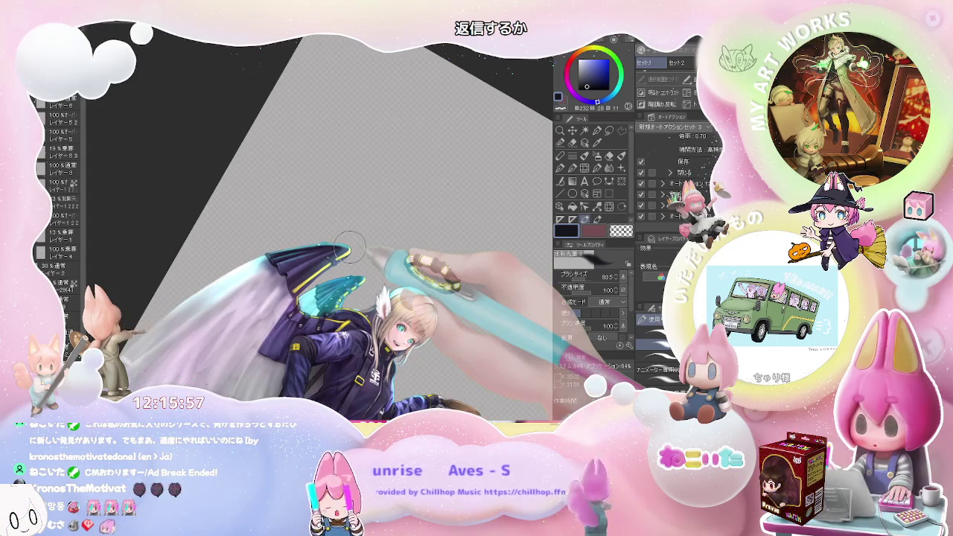
scroll(350, 244, down, 3)
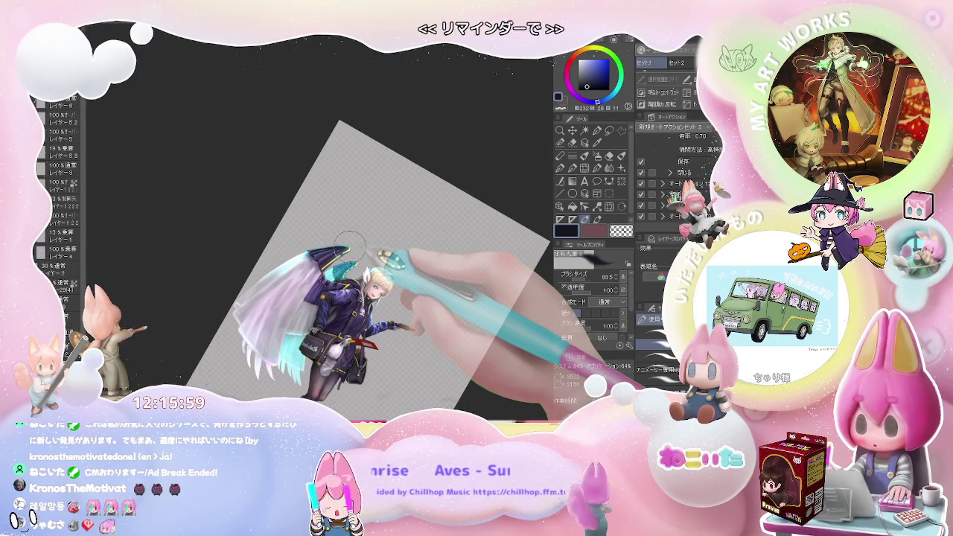
scroll(350, 244, up, 3)
scroll(328, 261, up, 2)
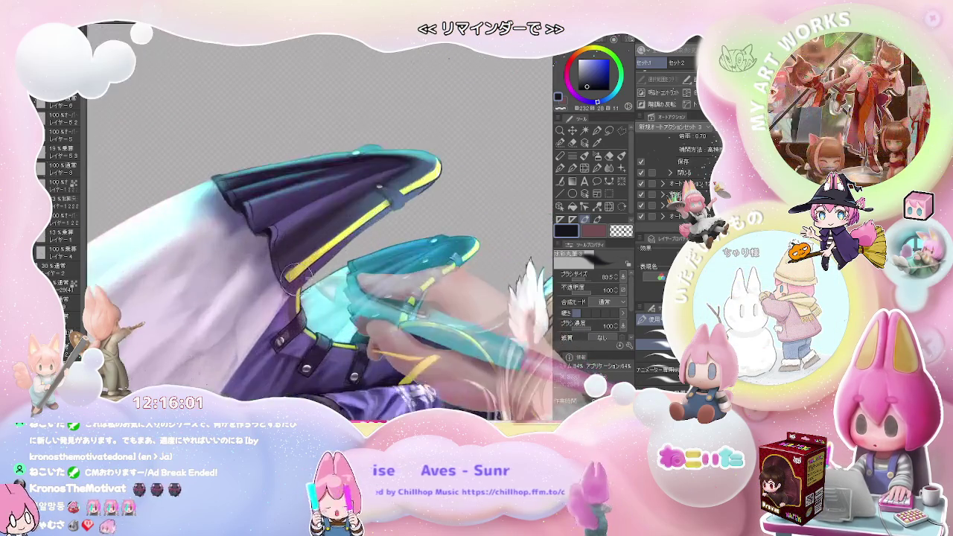
scroll(298, 281, up, 2)
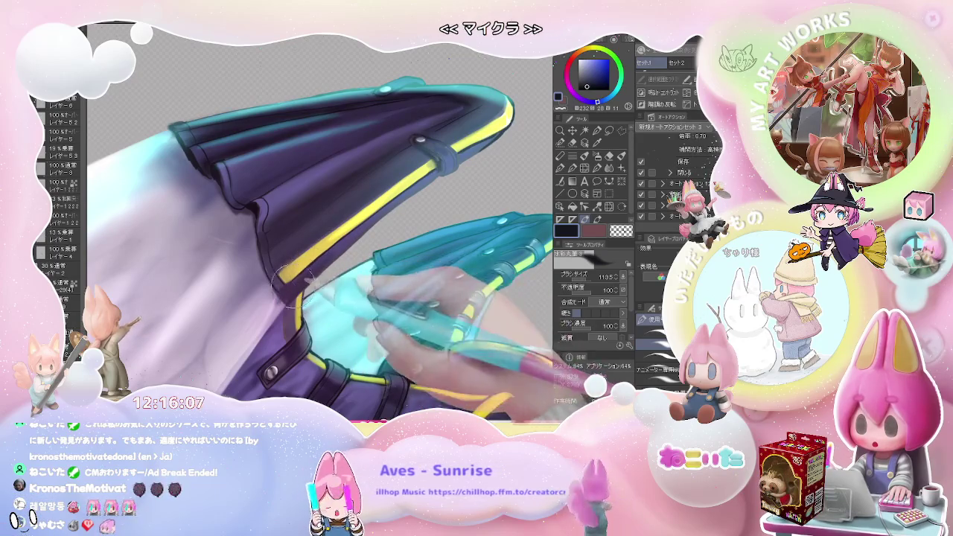
scroll(390, 225, down, 2)
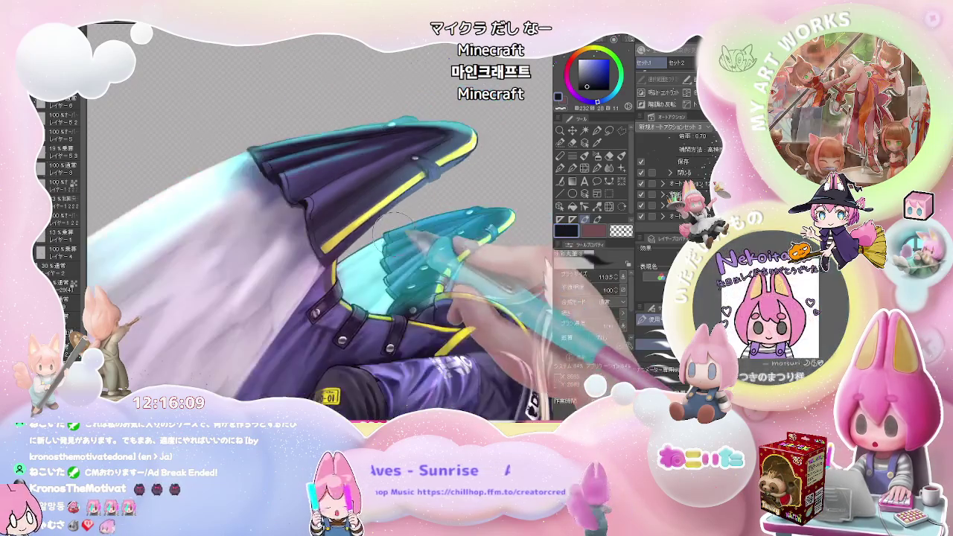
scroll(392, 220, down, 1)
scroll(388, 255, down, 1)
scroll(406, 239, down, 1)
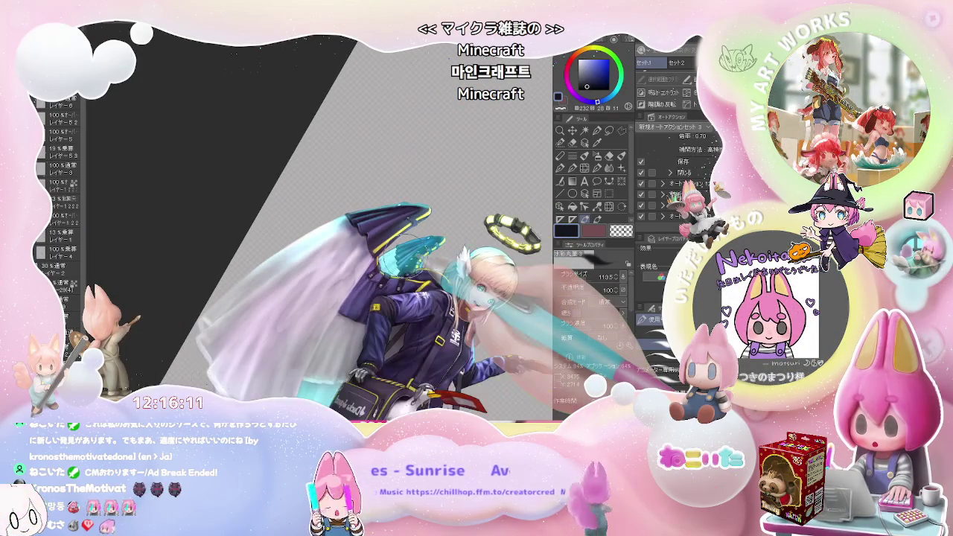
scroll(402, 257, down, 2)
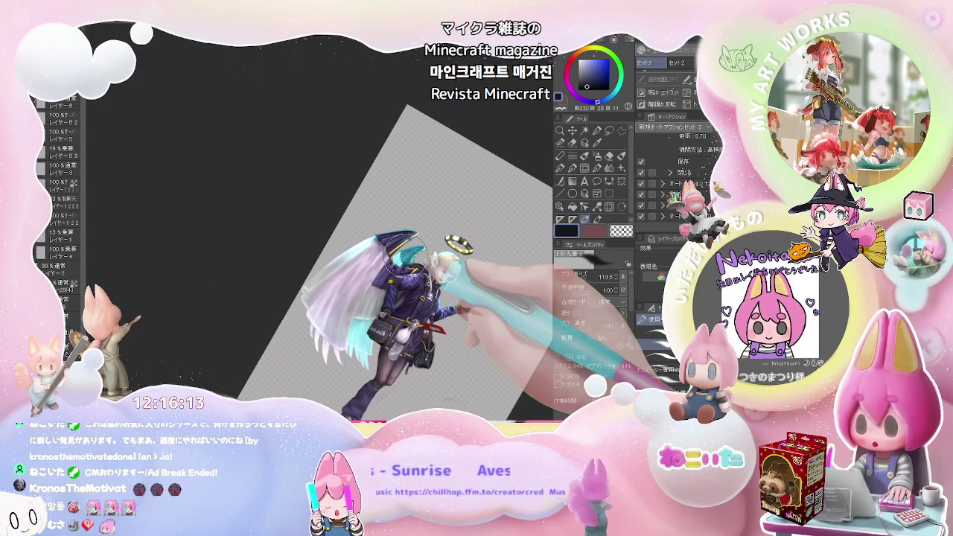
Rotate the view about 15° clockwise and shade the purple wing with a purple brush colour.
key(asciicircum)
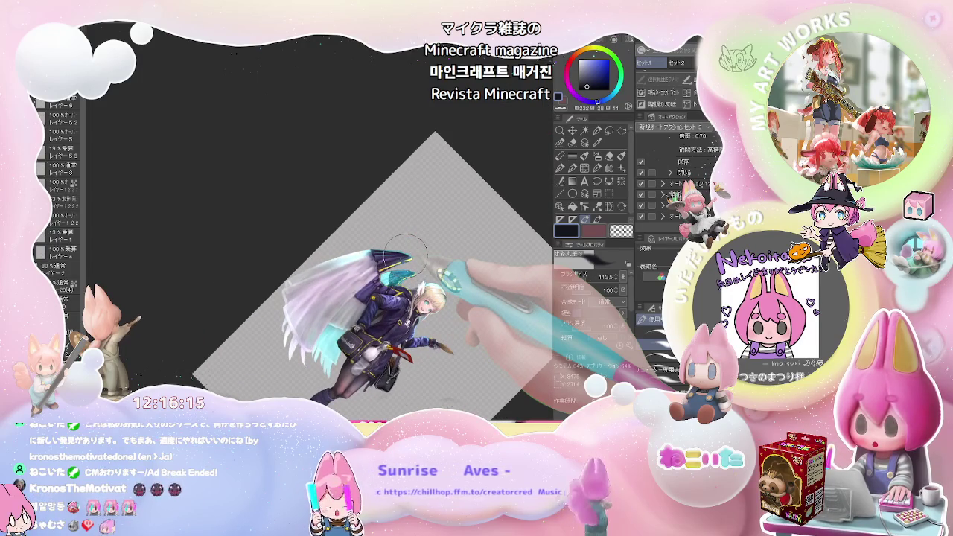
scroll(406, 253, up, 2)
scroll(387, 252, up, 2)
scroll(357, 248, up, 1)
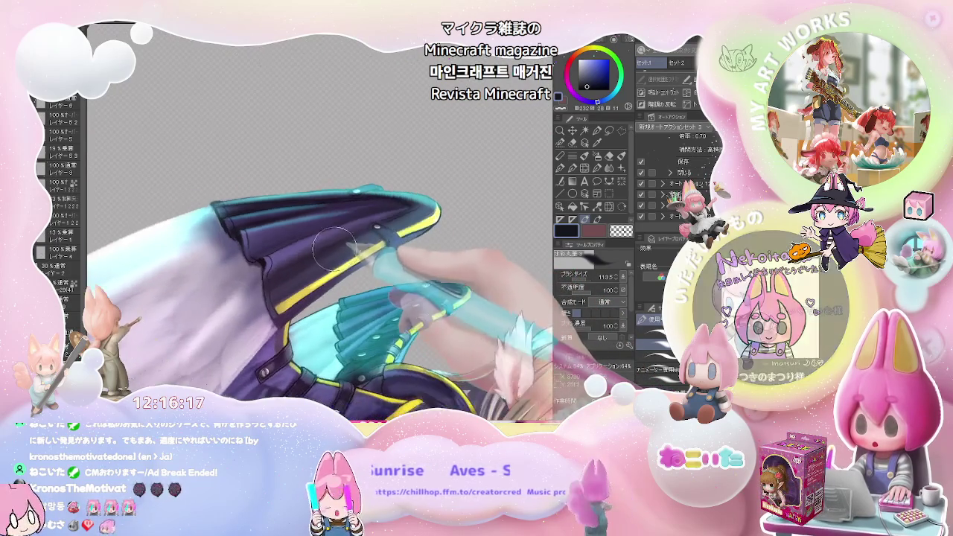
scroll(341, 246, up, 2)
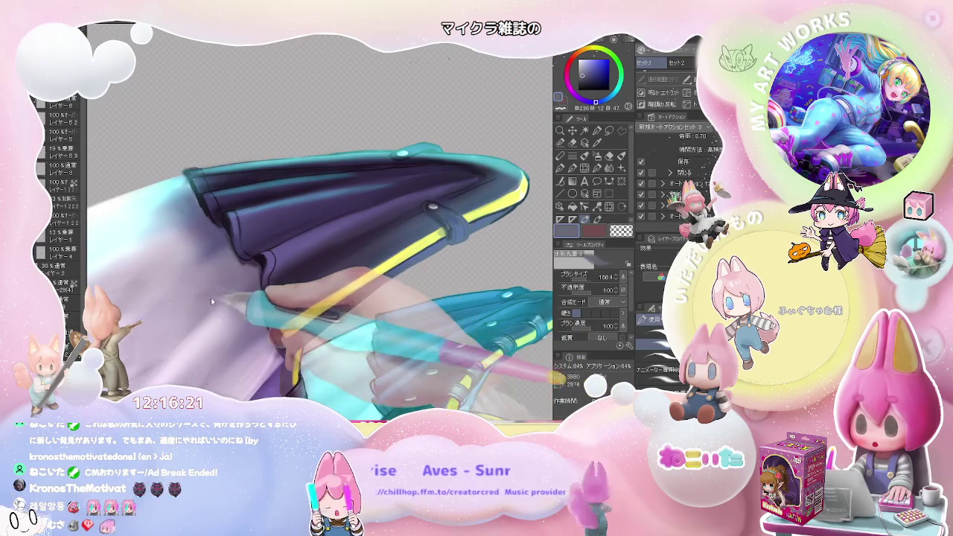
scroll(238, 293, down, 1)
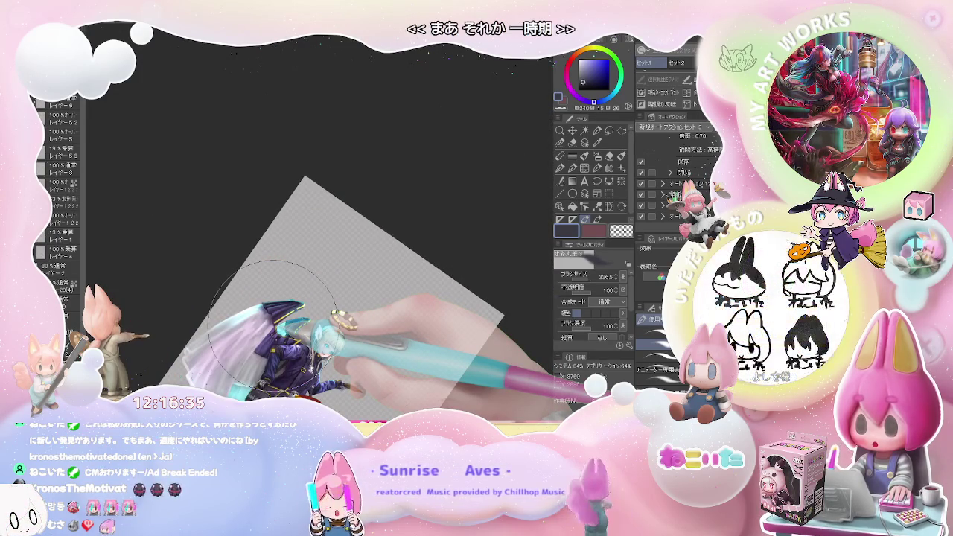
scroll(272, 321, up, 2)
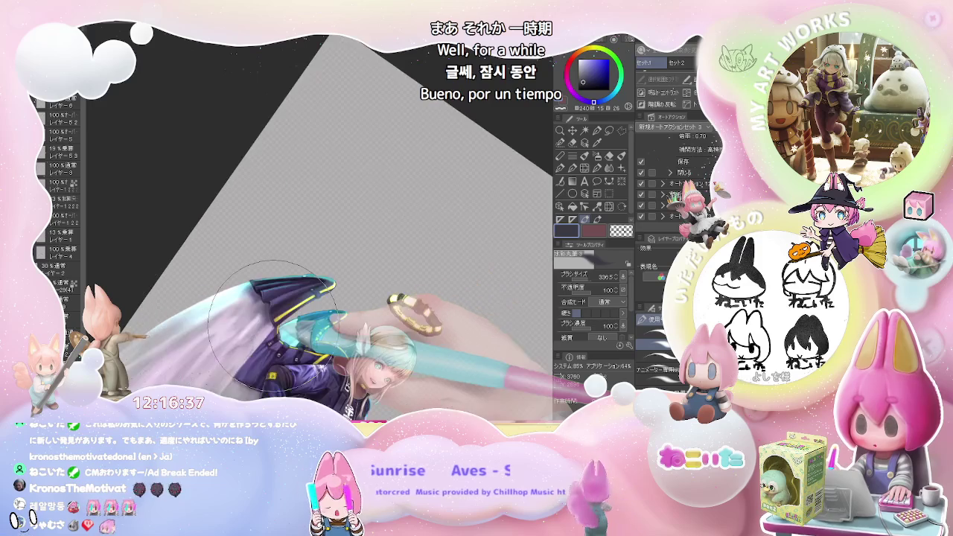
scroll(272, 323, up, 2)
scroll(272, 324, down, 2)
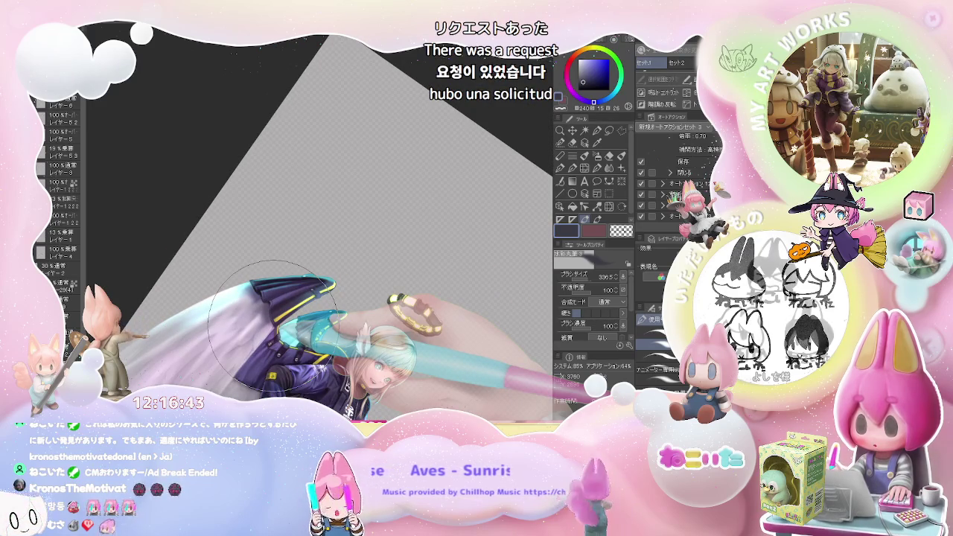
scroll(268, 224, up, 2)
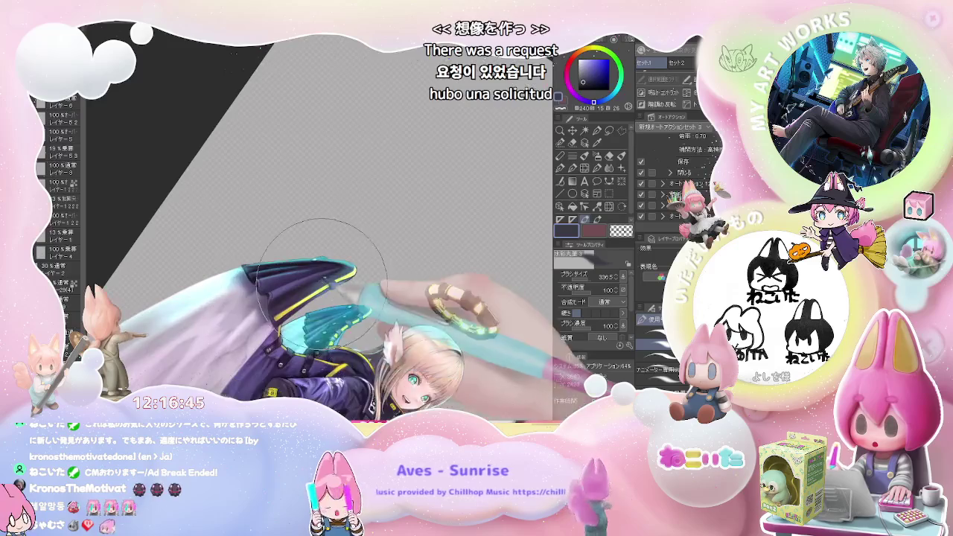
scroll(298, 234, up, 2)
scroll(330, 245, up, 2)
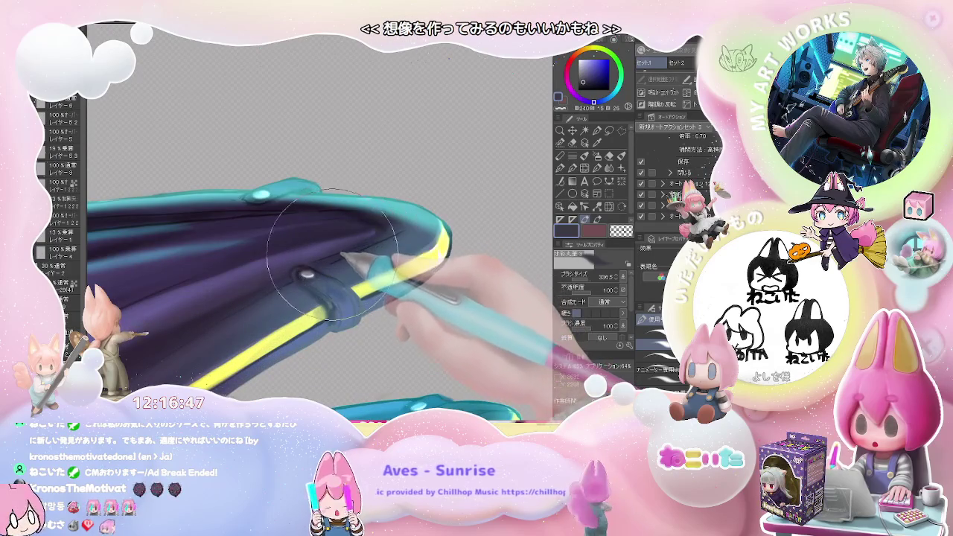
drag(324, 277, 311, 296)
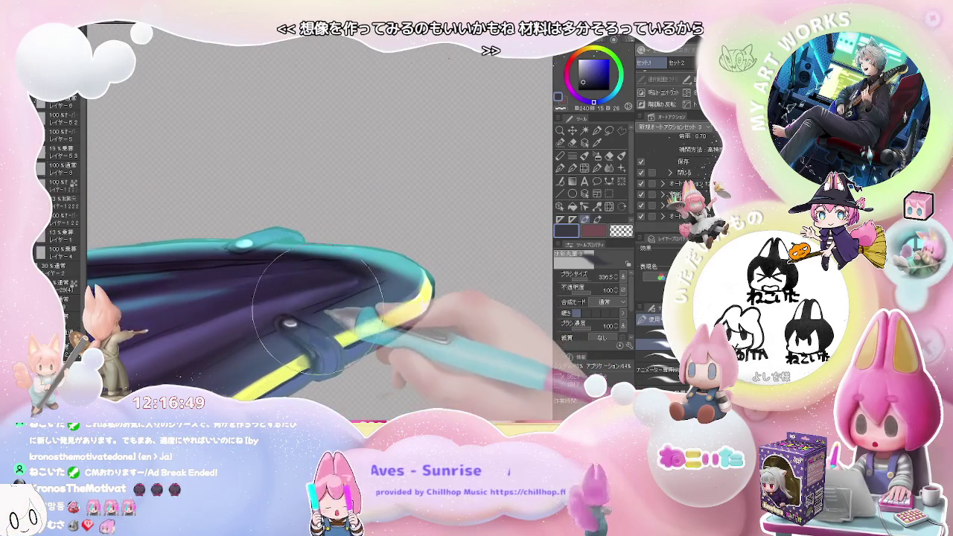
Sample the wing's purple and use the blending tool to smooth shading along the wing's upper tip.
alt+click(238, 339)
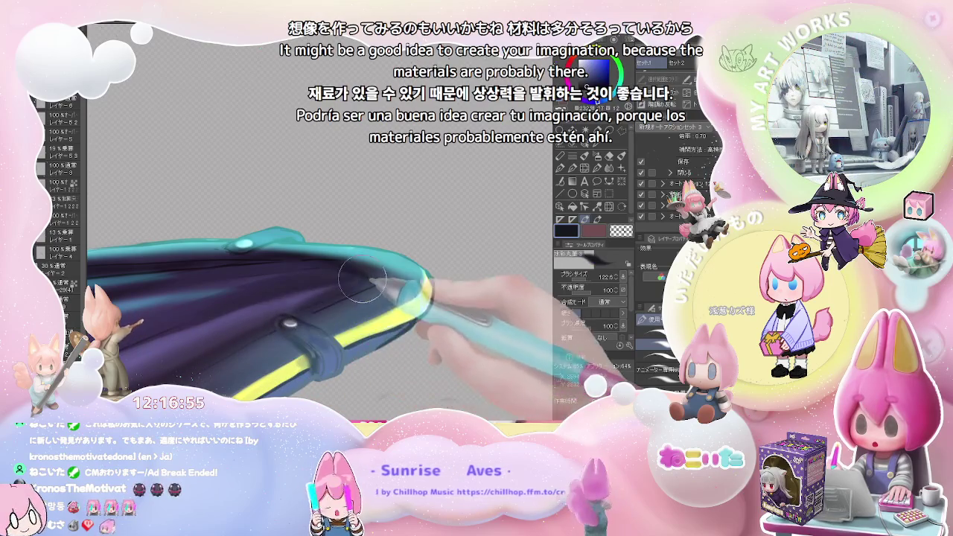
drag(370, 281, 291, 342)
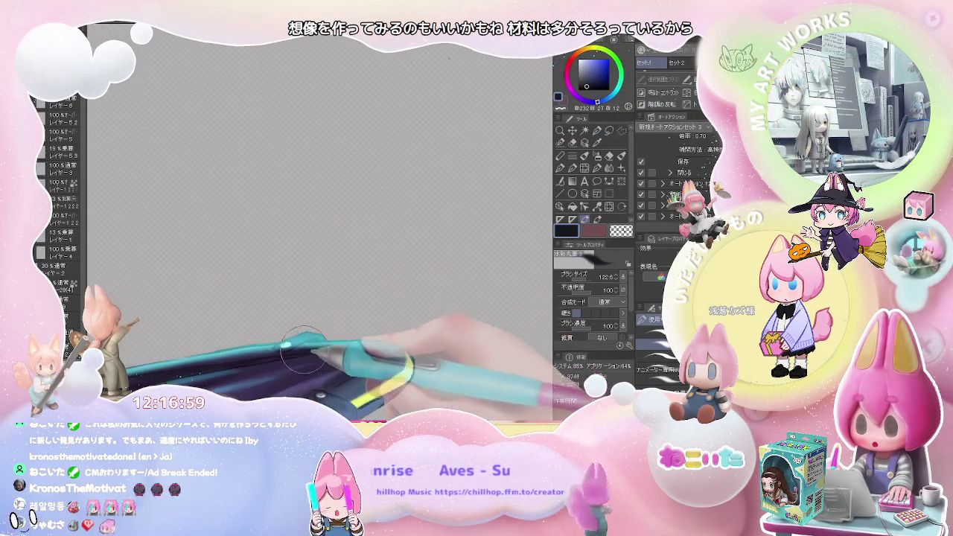
key(j)
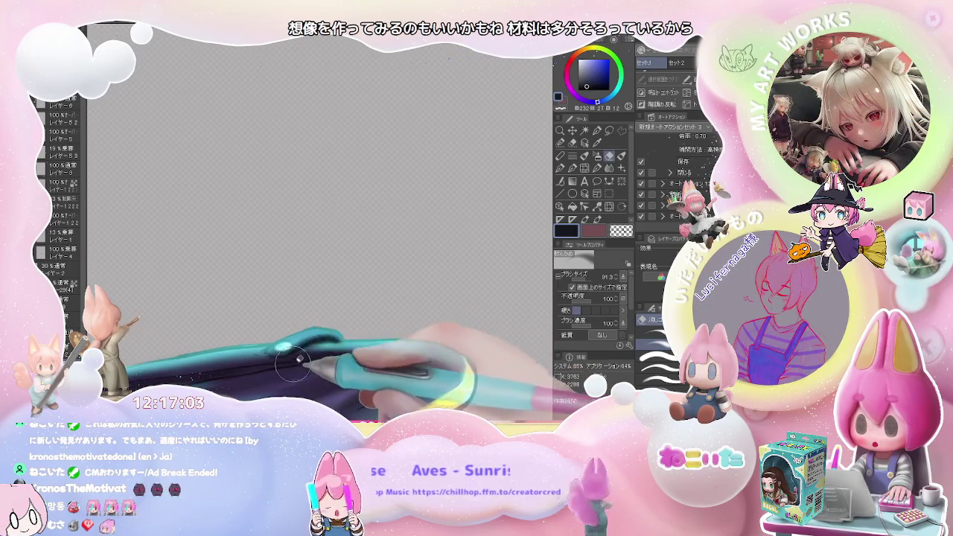
drag(344, 348, 386, 253)
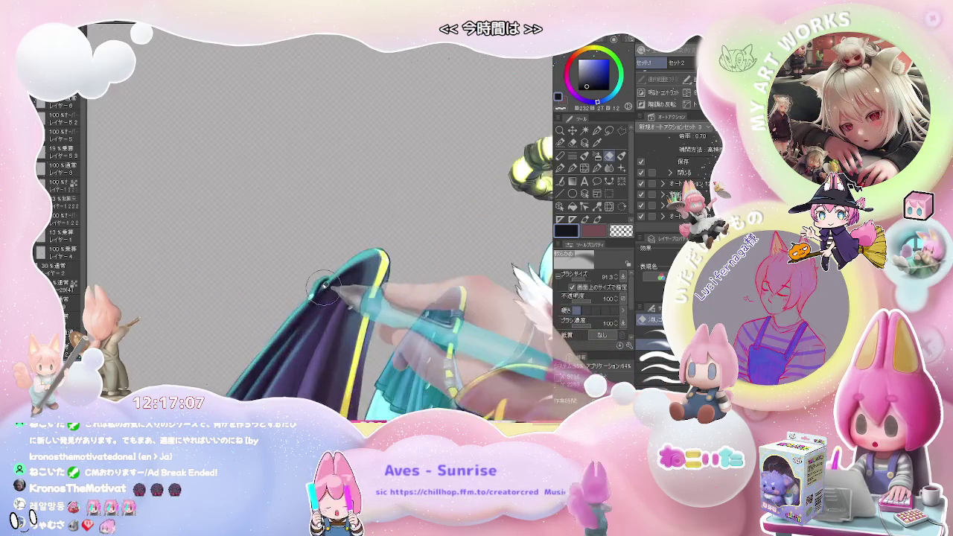
mouse_move(387, 253)
mouse_down()
mouse_move(354, 302)
mouse_move(382, 269)
mouse_up()
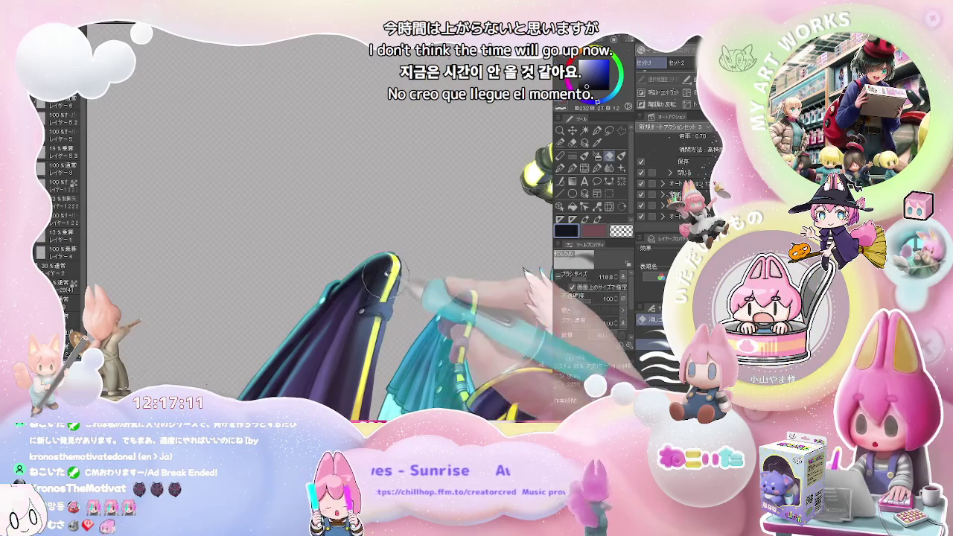
scroll(406, 290, down, 5)
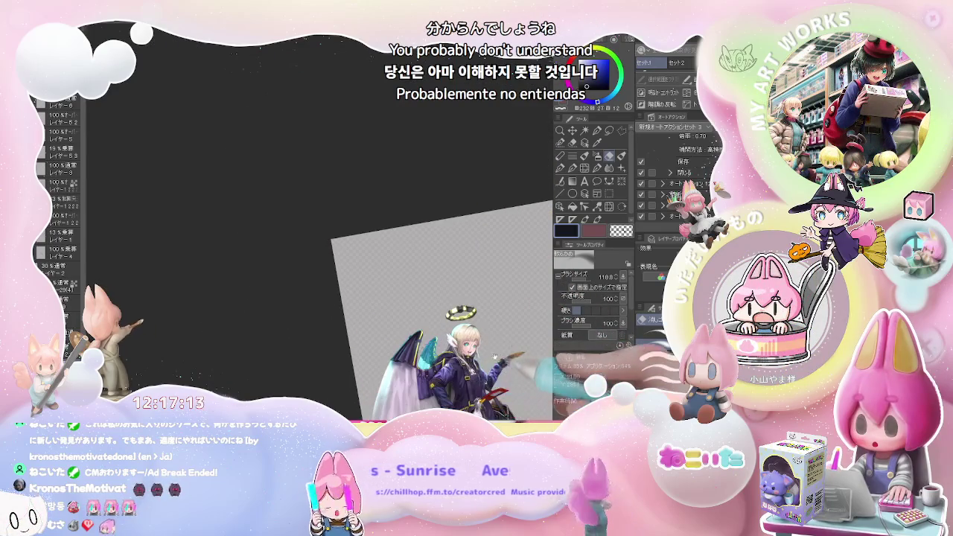
Zoom into the teal wing and sample its teal colour.
scroll(494, 352, up, 2)
scroll(337, 333, up, 3)
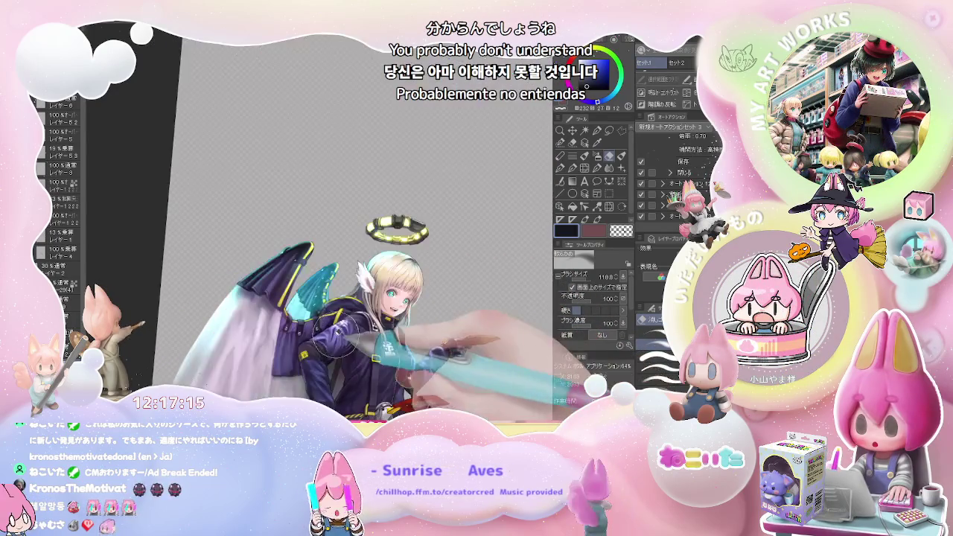
scroll(332, 344, up, 2)
scroll(332, 339, up, 2)
scroll(345, 297, up, 3)
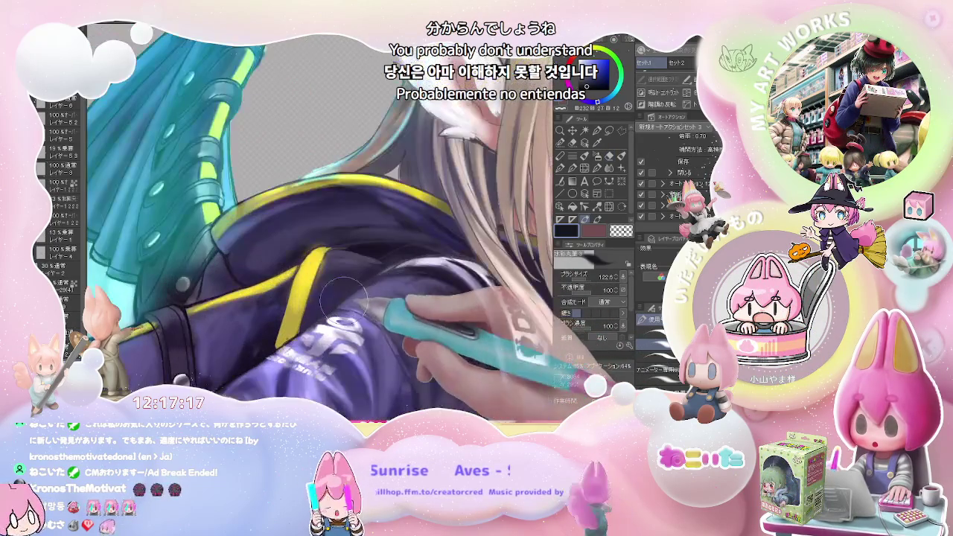
scroll(338, 305, down, 2)
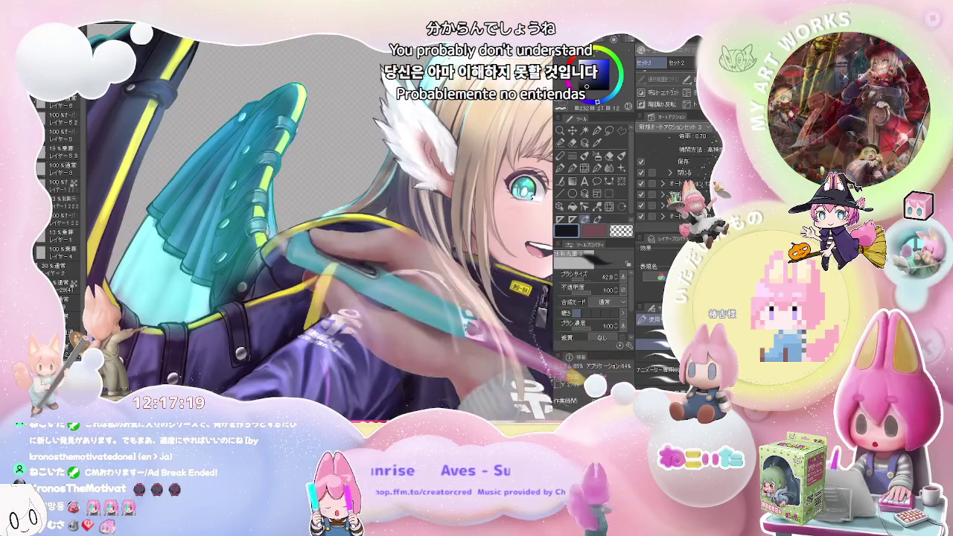
alt+click(239, 226)
scroll(239, 226, down, 2)
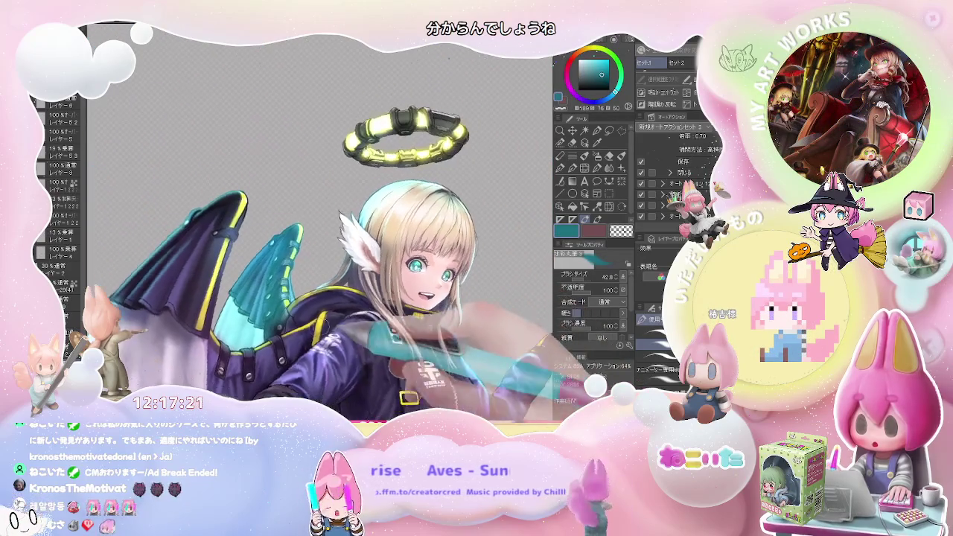
scroll(266, 302, up, 3)
scroll(267, 302, up, 2)
Paint shading and highlights into the teal wing's folds with brush size 50.0.
key(e)
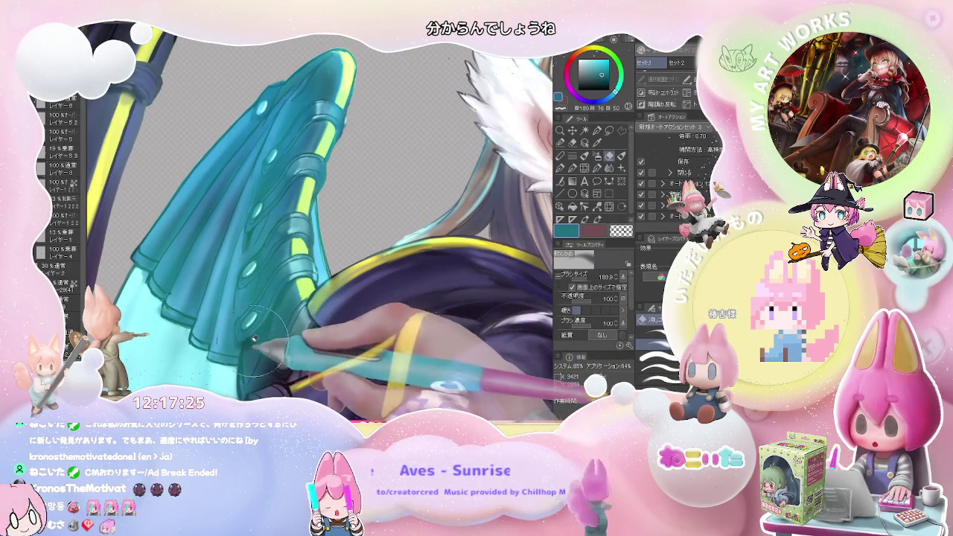
scroll(287, 287, down, 3)
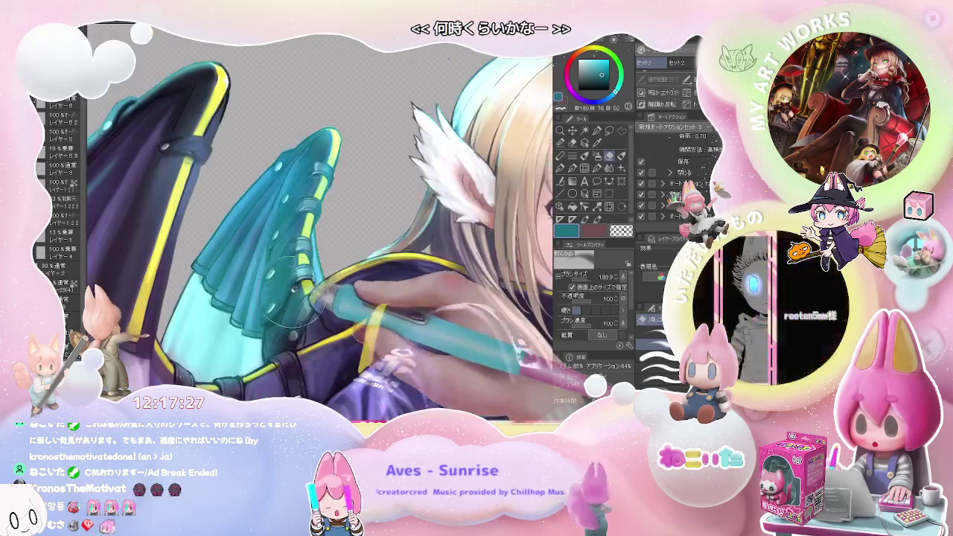
scroll(292, 274, up, 2)
scroll(263, 304, up, 2)
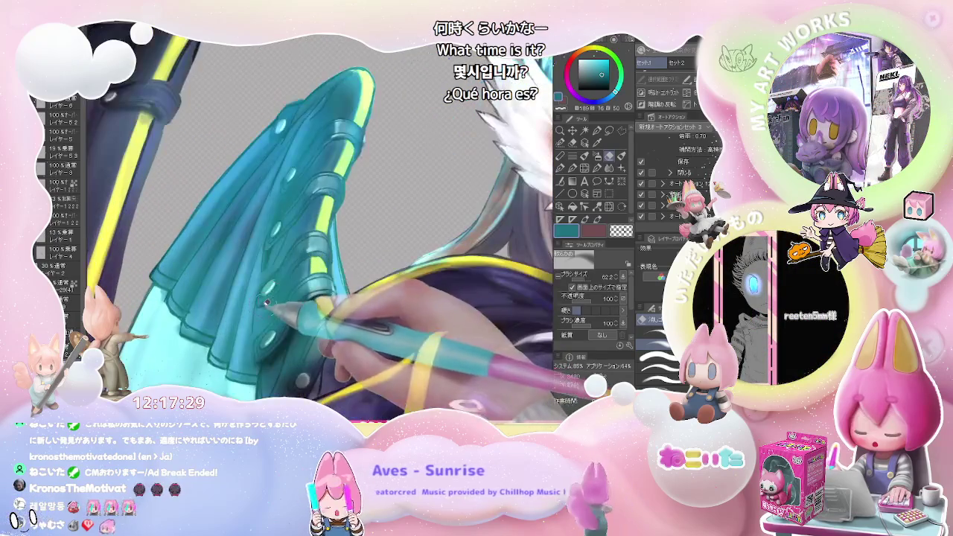
scroll(316, 262, down, 2)
scroll(335, 297, down, 2)
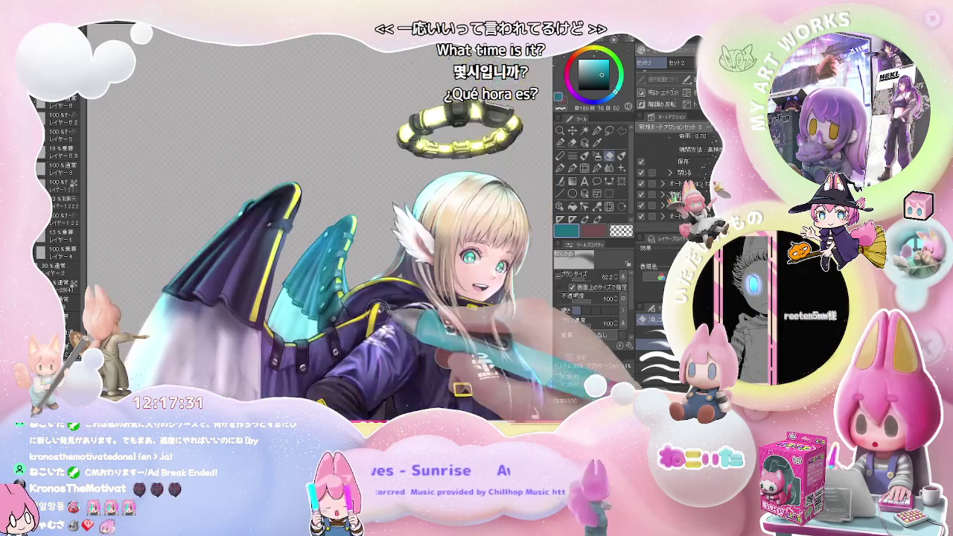
scroll(365, 340, up, 2)
scroll(249, 318, up, 2)
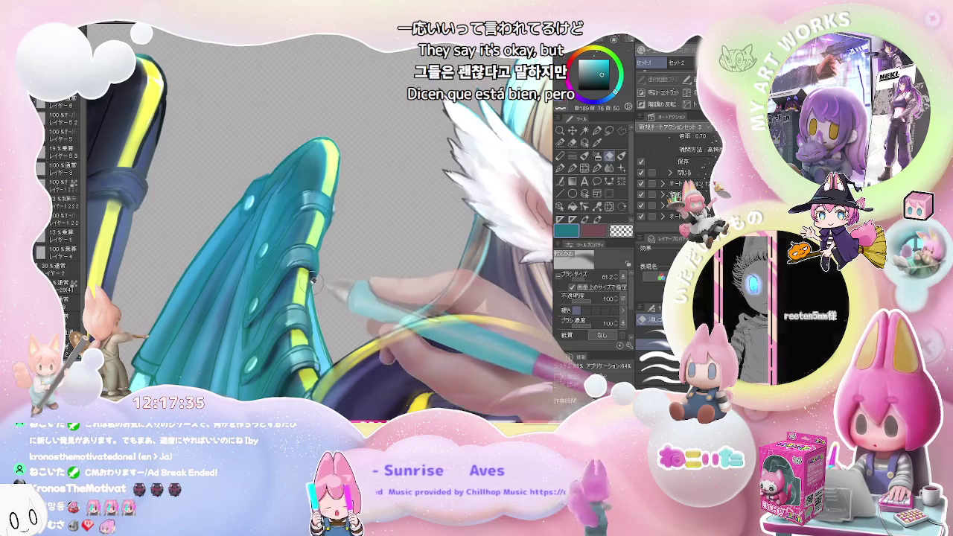
scroll(311, 280, down, 2)
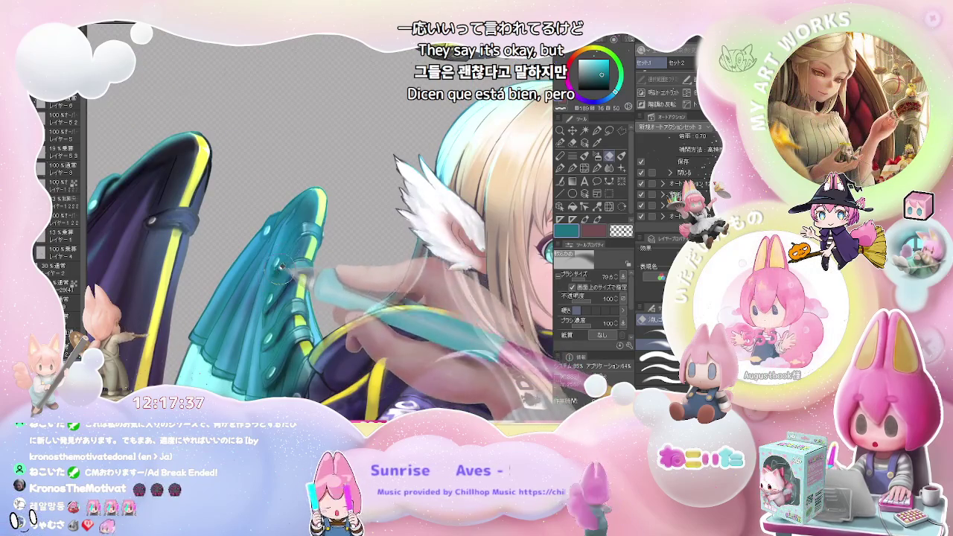
scroll(310, 237, down, 2)
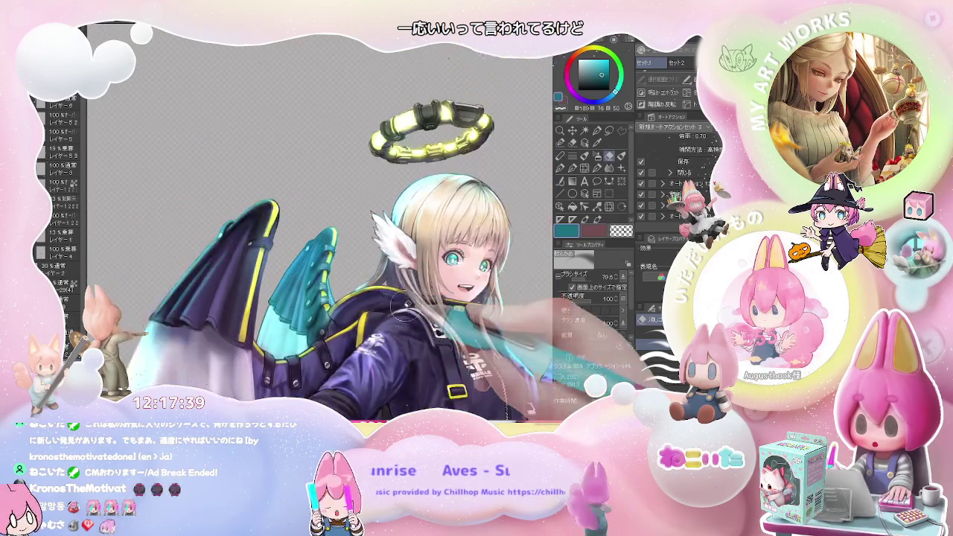
scroll(269, 300, up, 3)
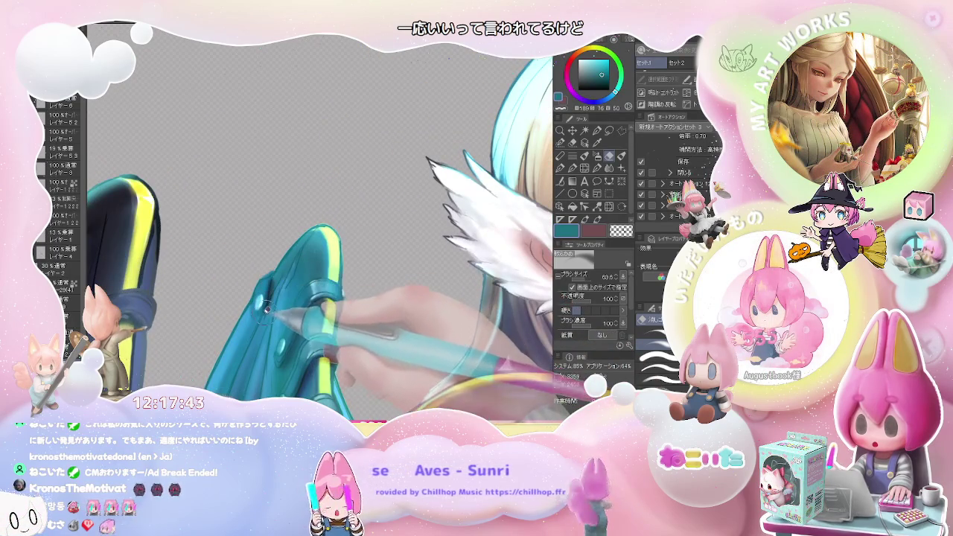
scroll(263, 311, down, 1)
scroll(298, 283, down, 2)
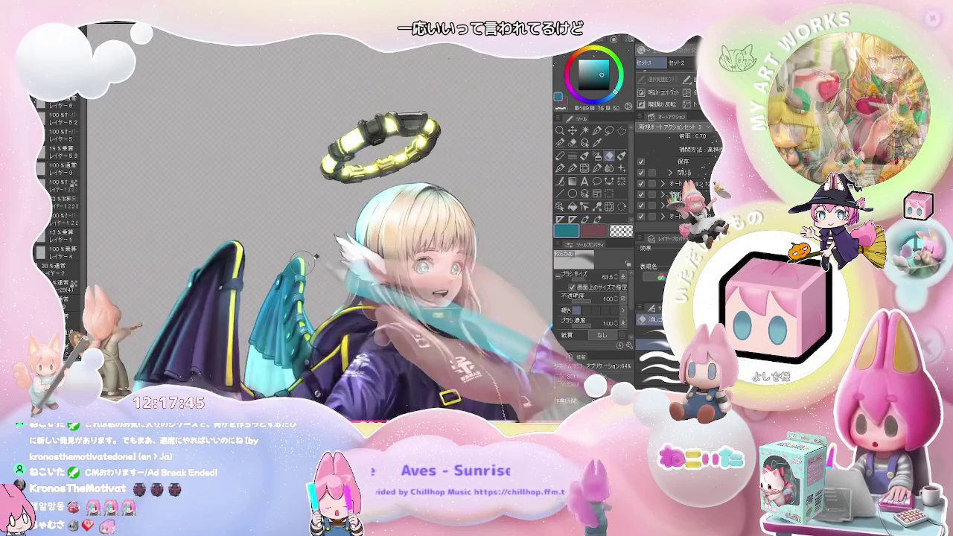
scroll(322, 255, down, 1)
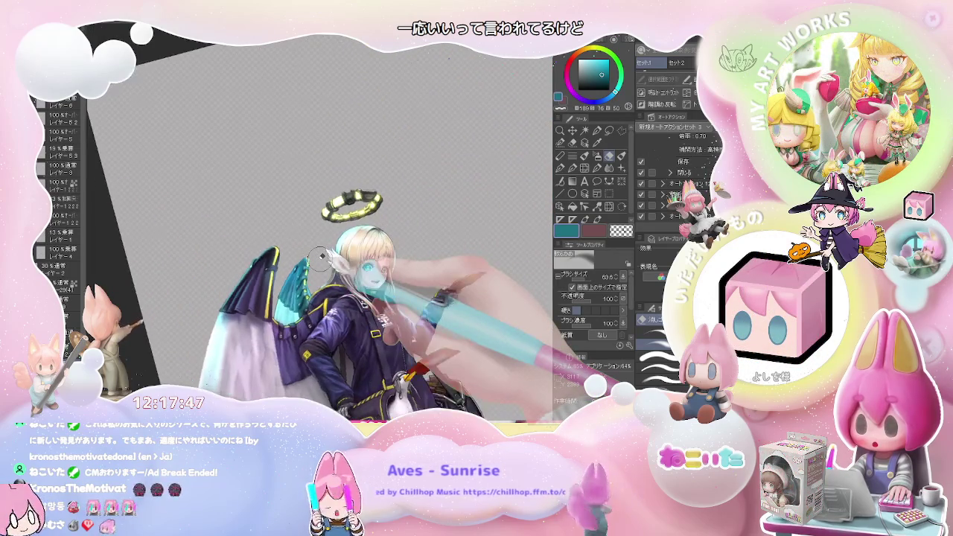
scroll(320, 256, up, 1)
scroll(320, 256, down, 2)
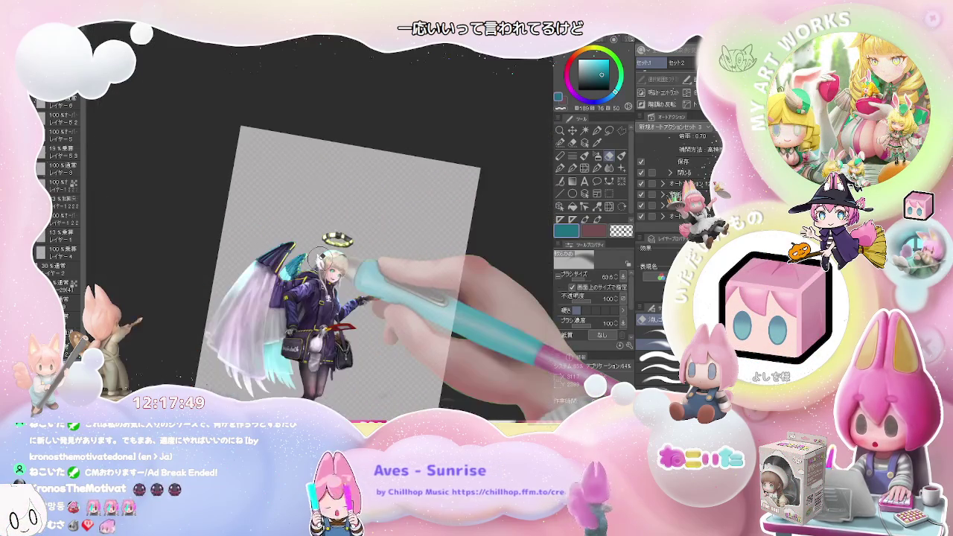
scroll(321, 255, up, 3)
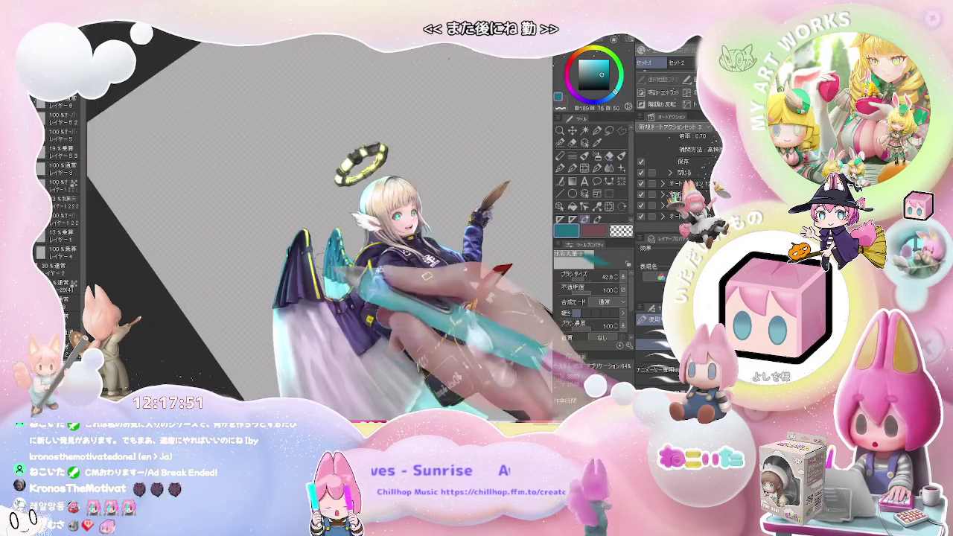
scroll(373, 246, up, 2)
scroll(373, 245, up, 2)
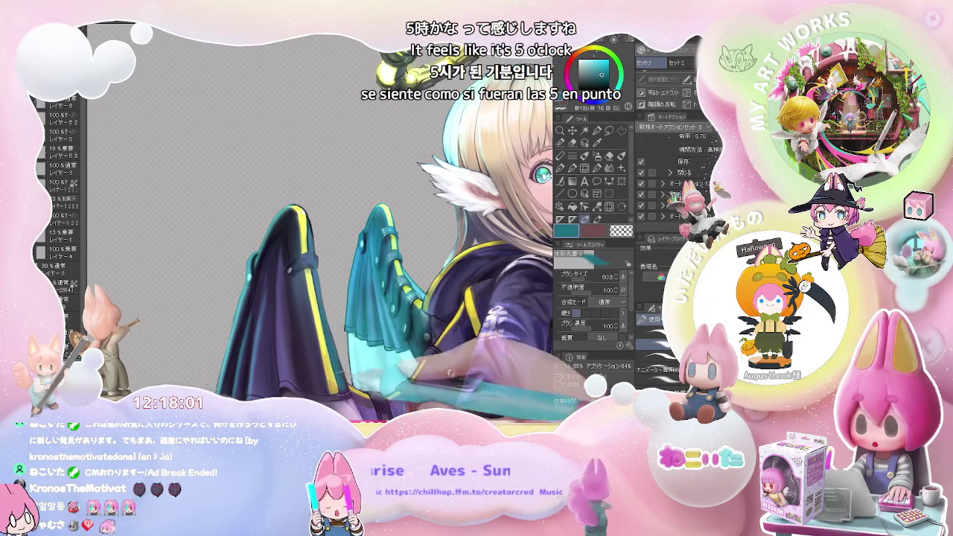
scroll(372, 224, up, 3)
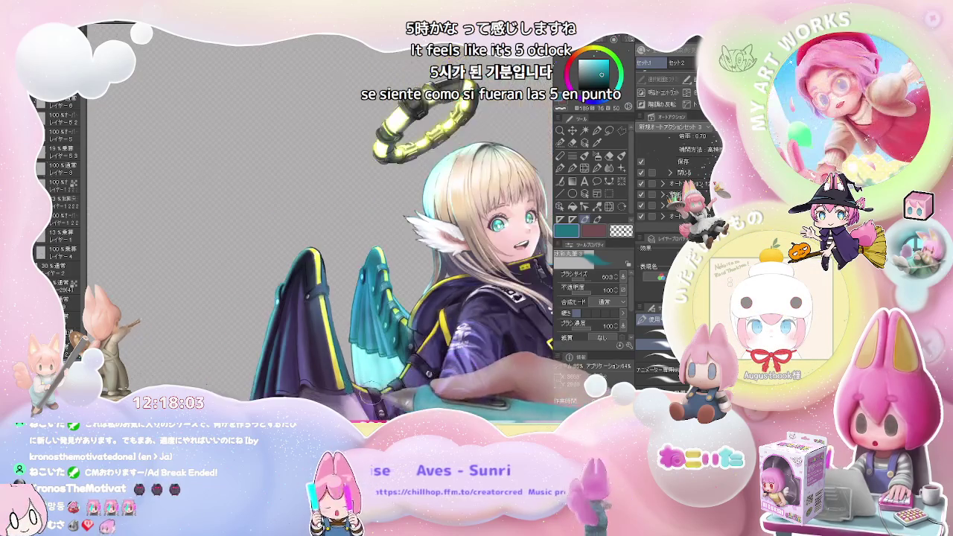
scroll(368, 391, down, 5)
key(minus)
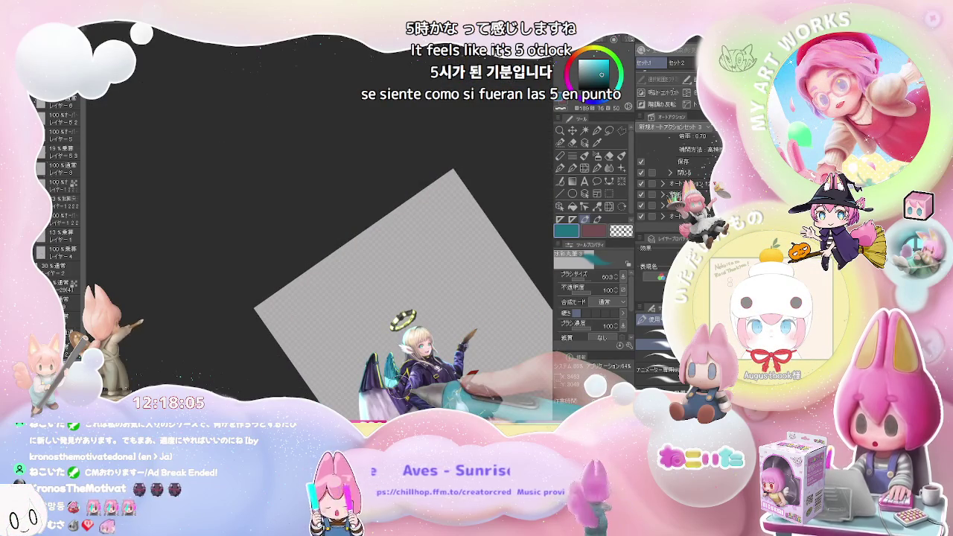
Zoom in on the jacket shoulder where the teal wing joins, tilting the view back upright.
scroll(330, 224, up, 5)
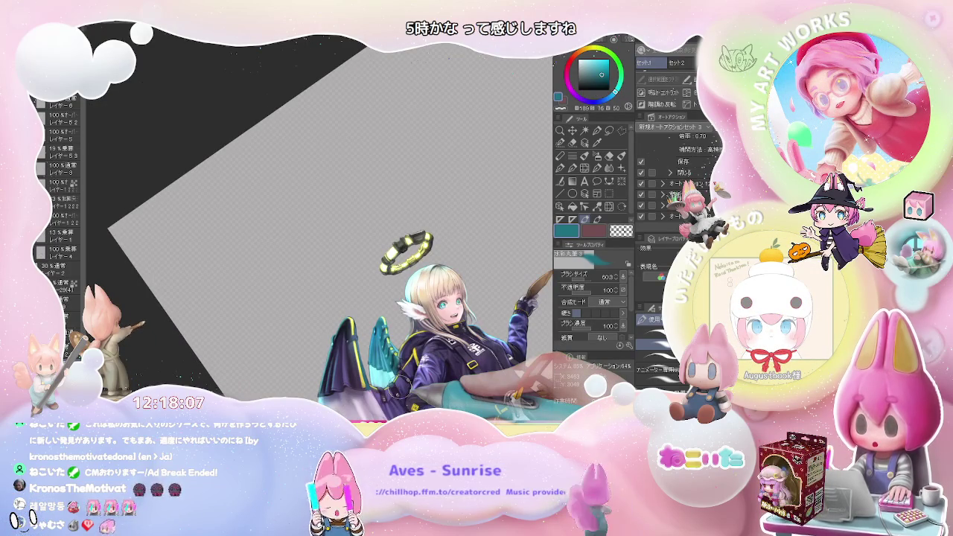
key(minus)
key(minus)
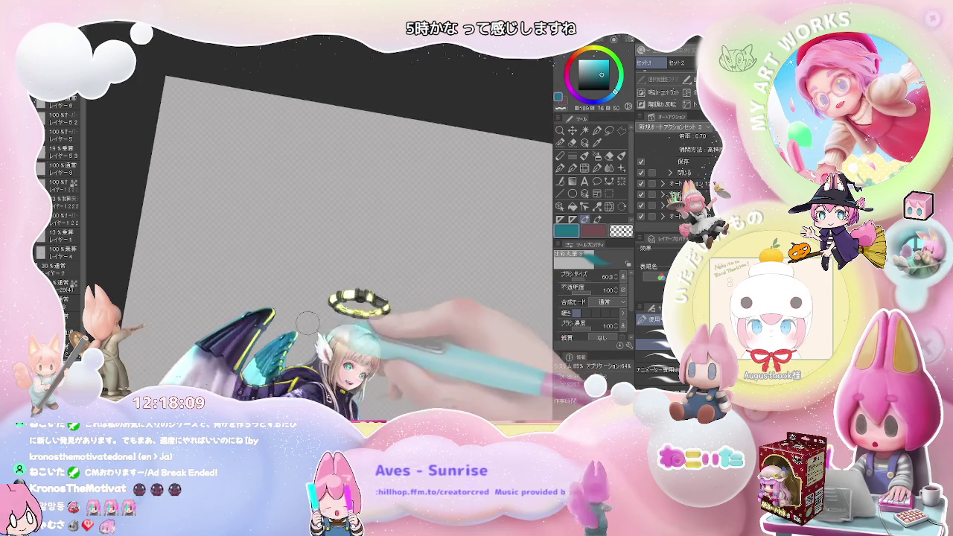
scroll(233, 332, up, 3)
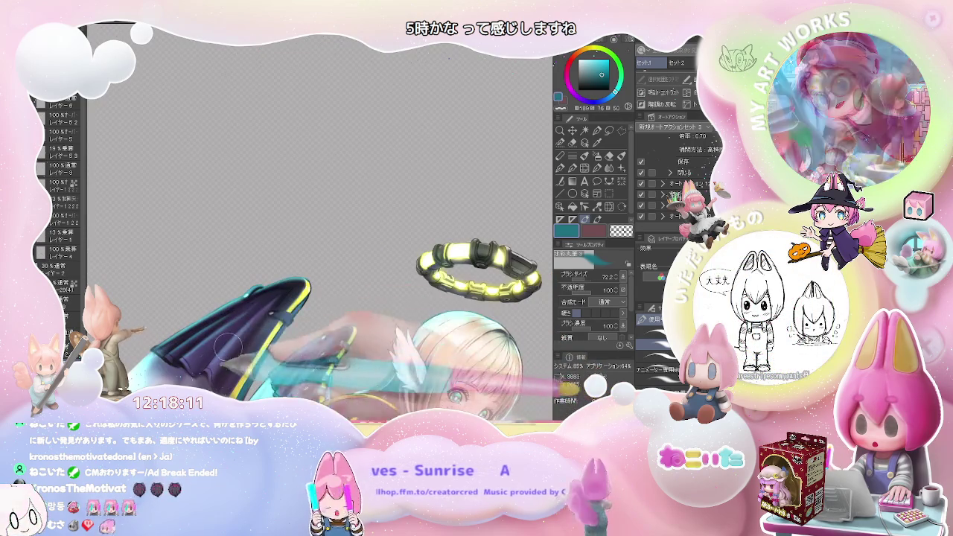
key(minus)
key(minus)
scroll(306, 279, down, 2)
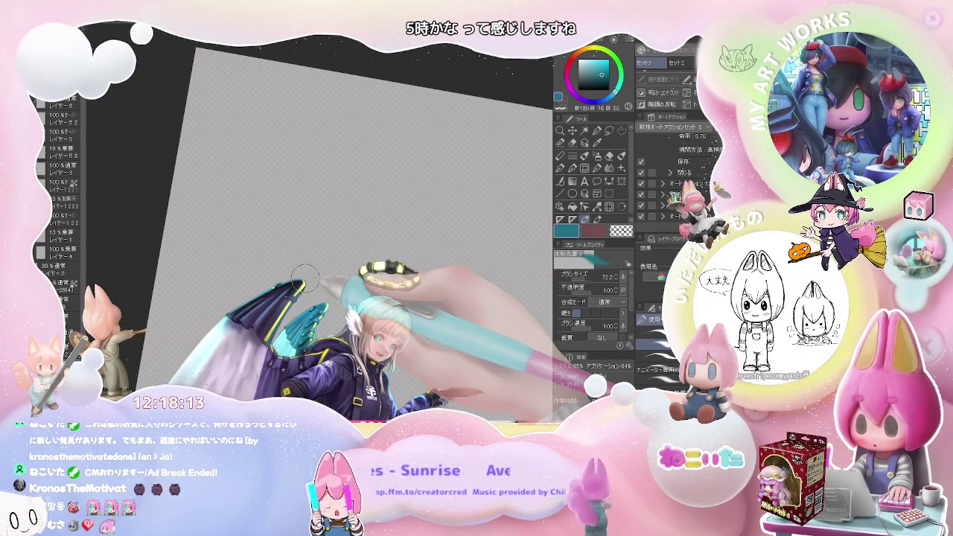
key(asciicircum)
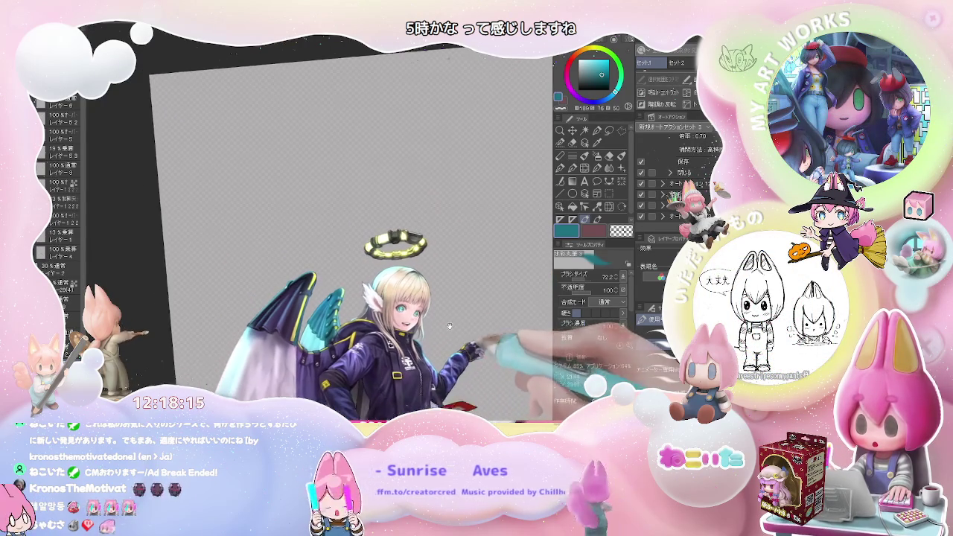
scroll(212, 303, up, 1)
scroll(212, 303, up, 2)
scroll(212, 303, up, 2)
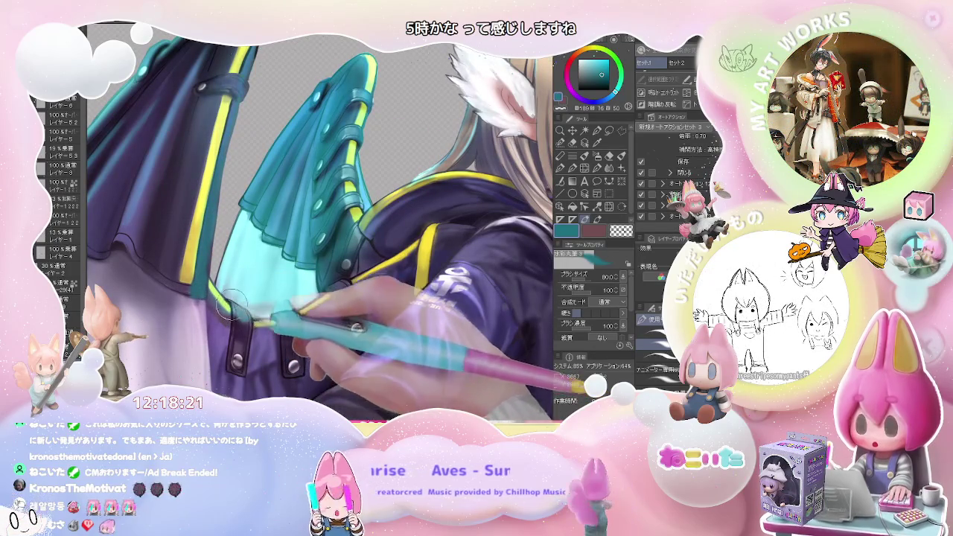
Clean up and shade the purple sleeve and yellow trim beside the wing.
key(e)
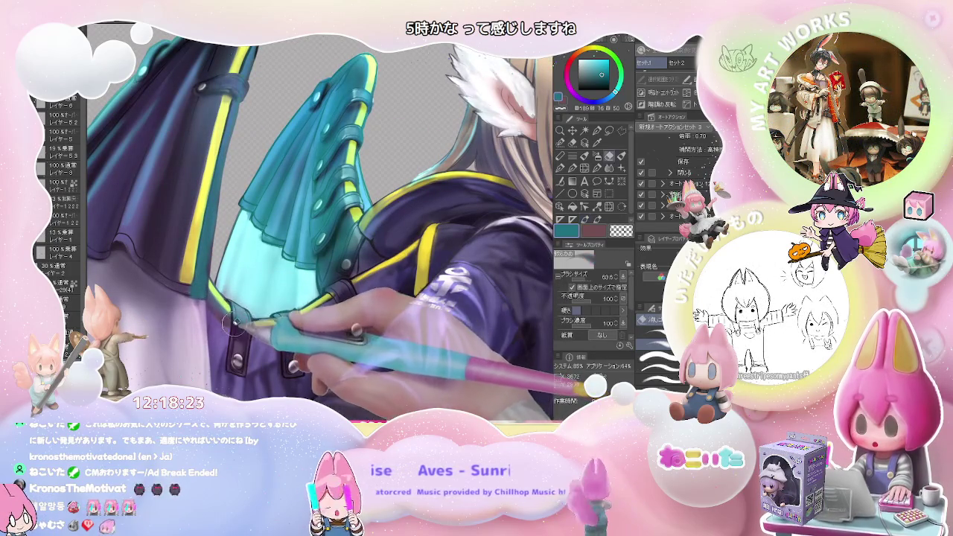
scroll(233, 319, down, 3)
scroll(274, 333, down, 3)
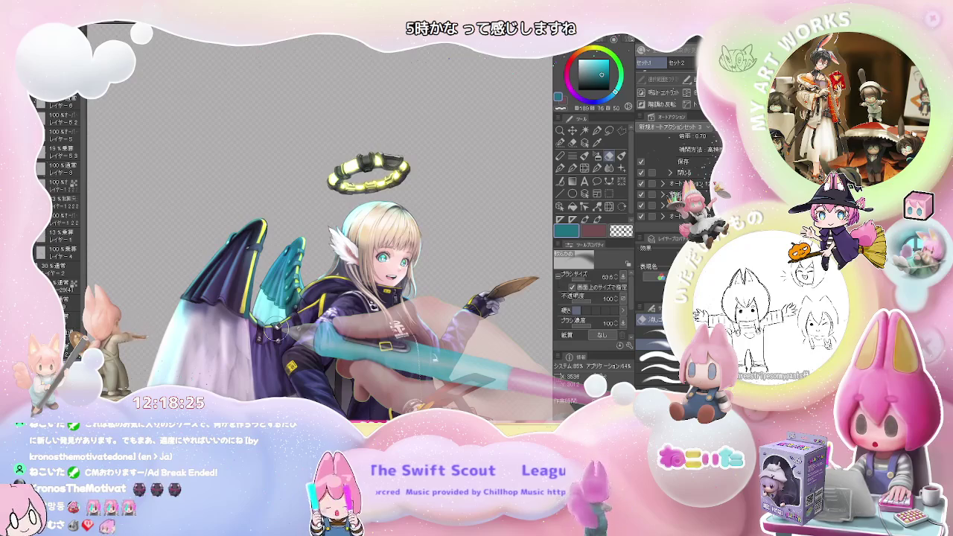
scroll(274, 333, down, 2)
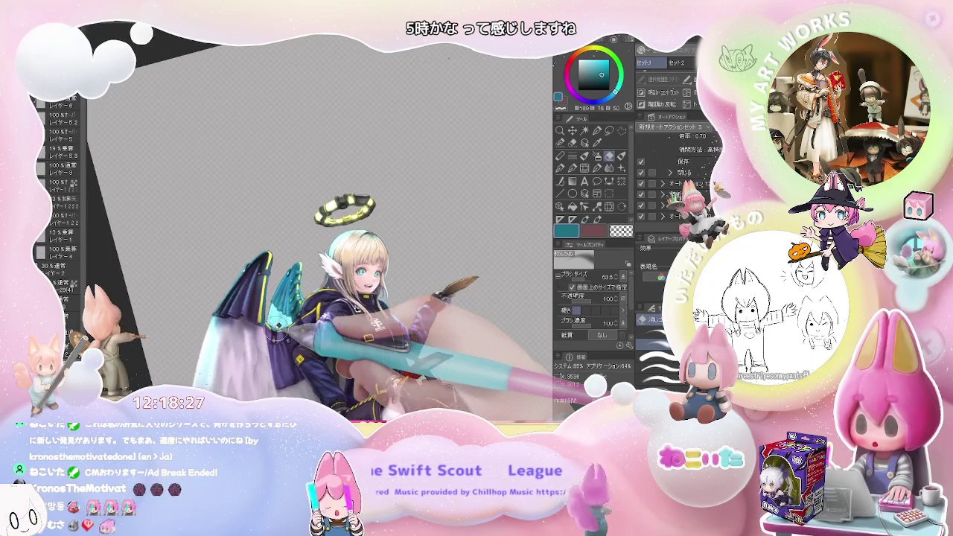
key(minus)
key(minus)
key(minus)
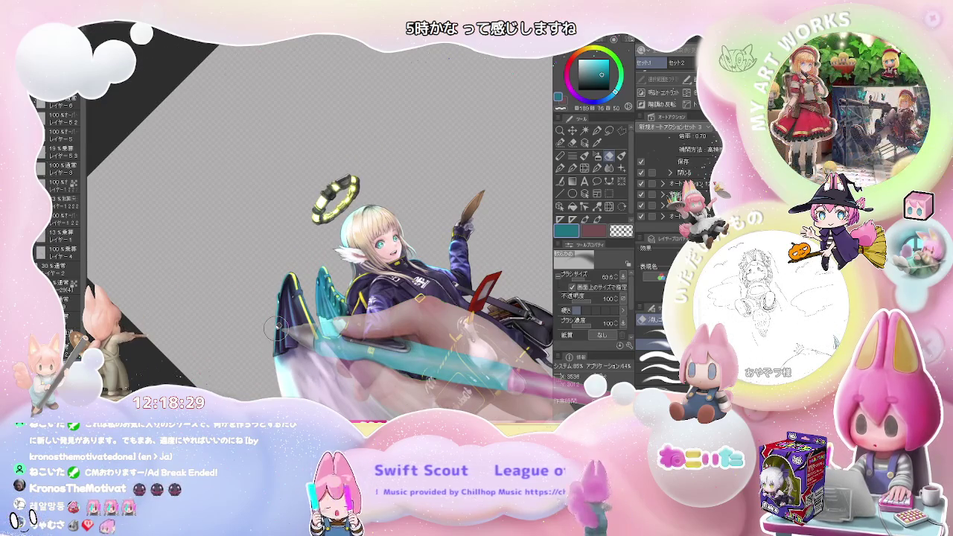
scroll(277, 328, up, 2)
scroll(320, 331, up, 2)
scroll(363, 333, up, 2)
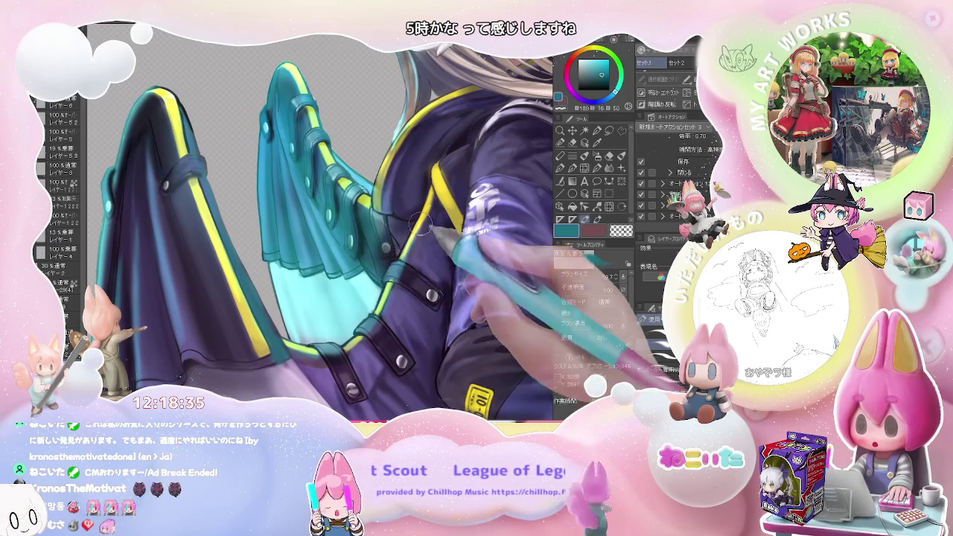
scroll(436, 212, down, 2)
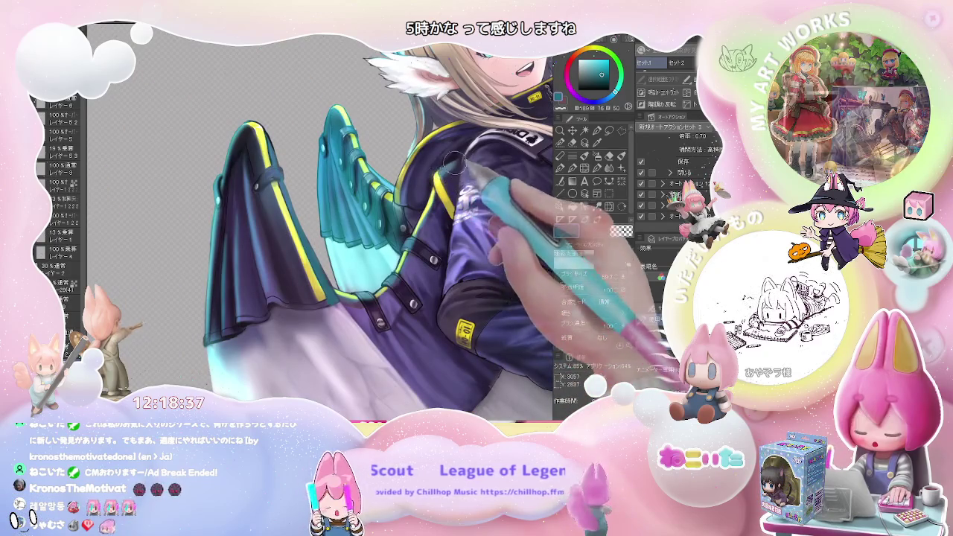
scroll(447, 171, down, 1)
scroll(451, 175, down, 2)
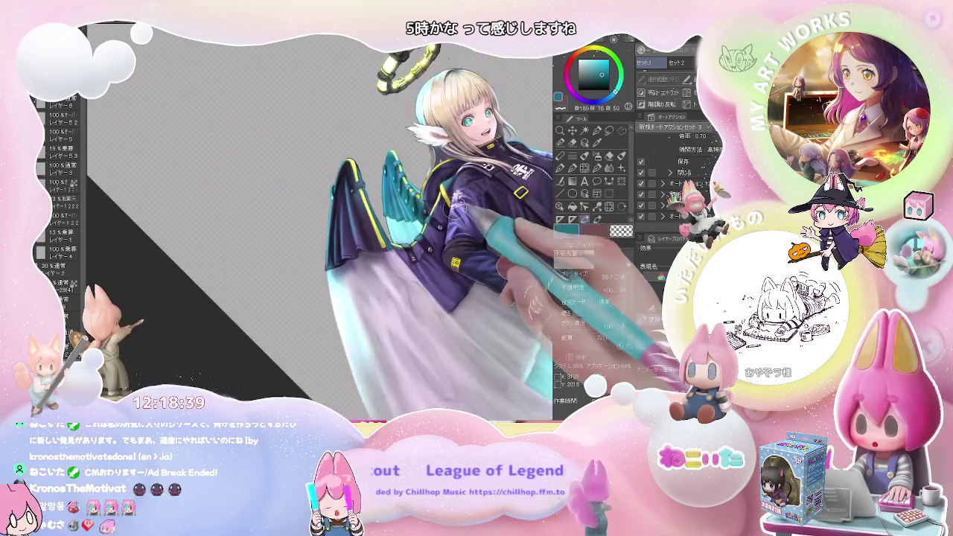
scroll(432, 254, down, 1)
Turn the canvas so the girl stands upright and zoom in on her jacket shoulder.
drag(418, 333, 442, 361)
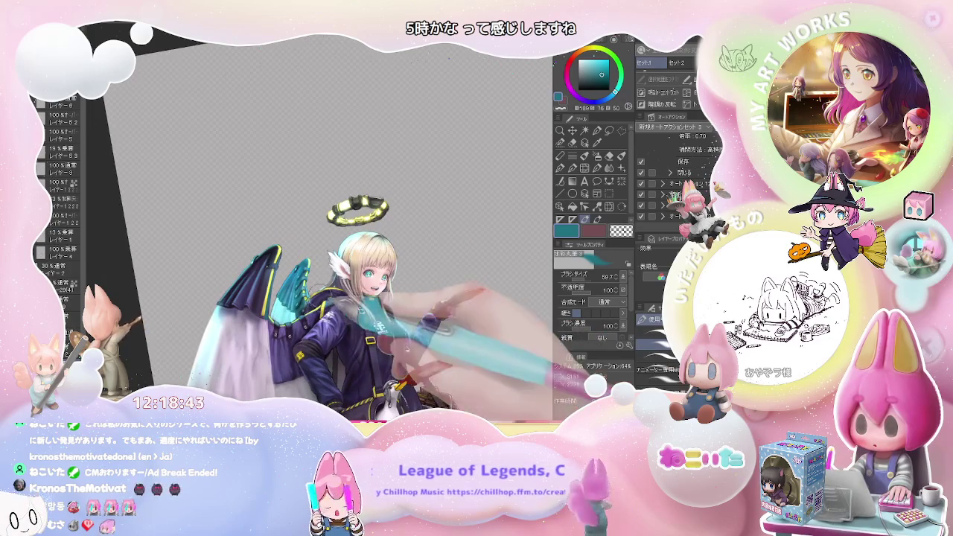
scroll(310, 293, up, 1)
scroll(310, 294, up, 2)
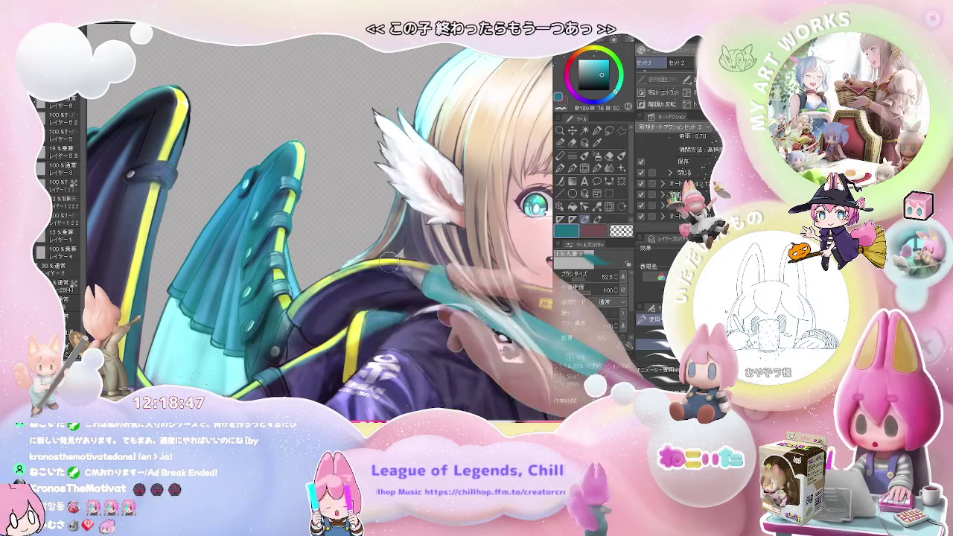
scroll(377, 265, down, 3)
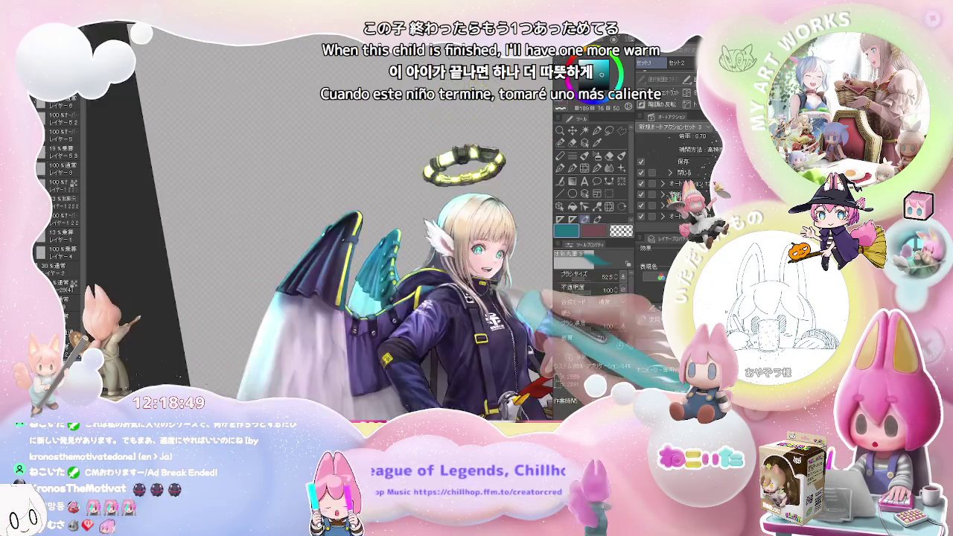
scroll(478, 295, down, 2)
scroll(354, 362, up, 1)
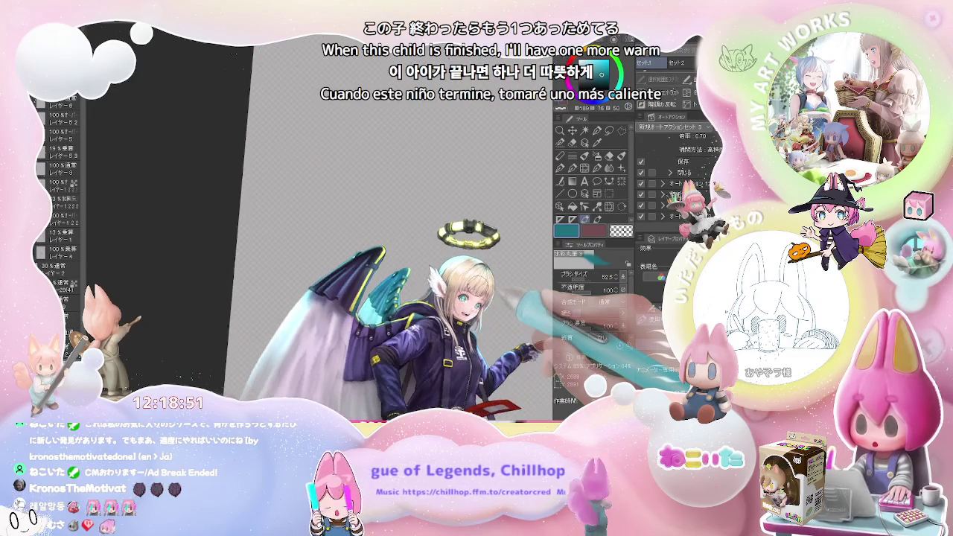
scroll(355, 363, up, 1)
scroll(354, 362, up, 2)
scroll(354, 362, up, 1)
scroll(355, 362, up, 1)
Paint watercolour shading at brush size 52.5 over the jacket front and shoulder.
key(e)
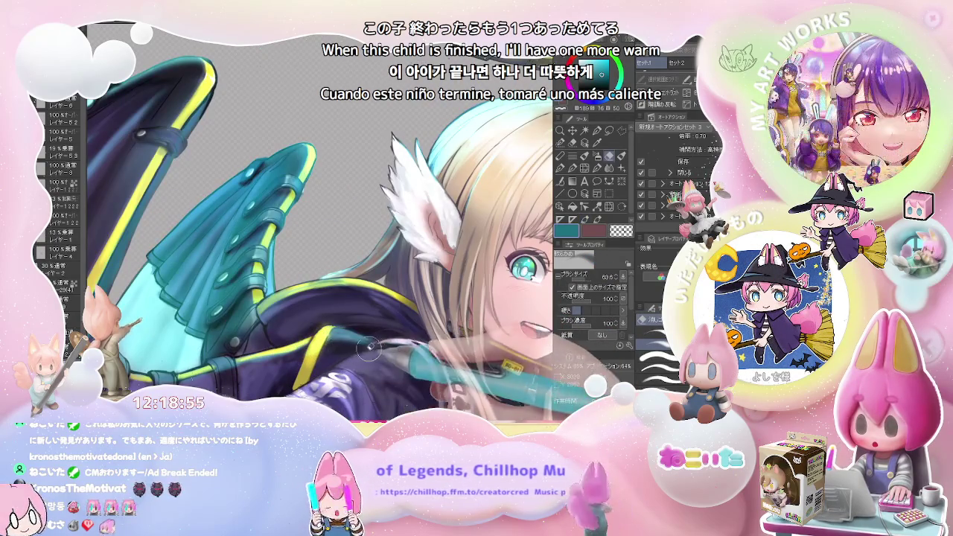
scroll(348, 351, down, 4)
key(p)
scroll(365, 350, up, 4)
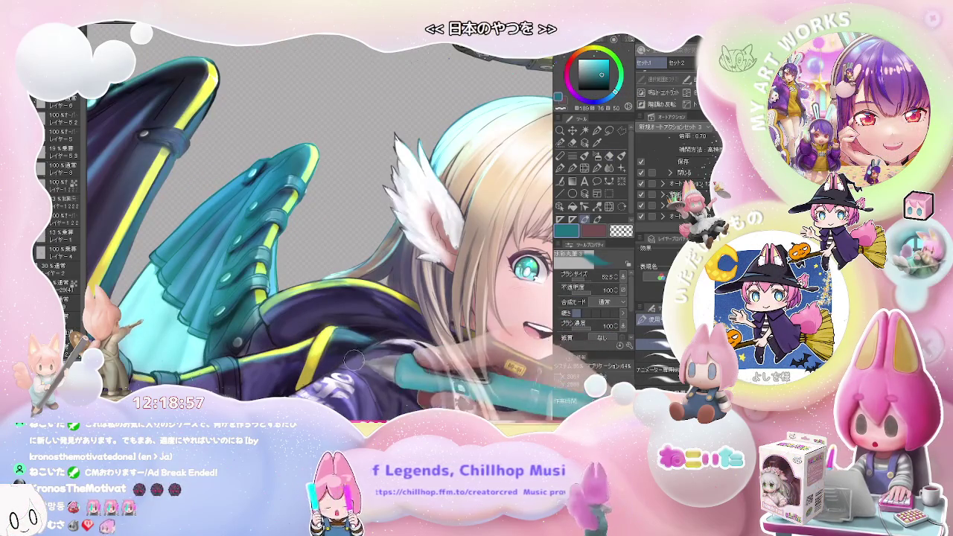
scroll(396, 345, down, 1)
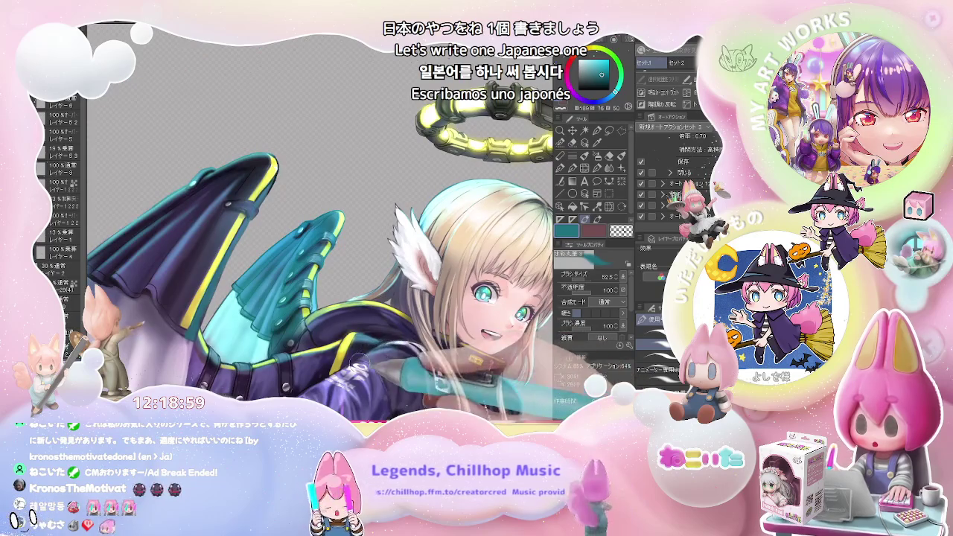
scroll(404, 360, down, 2)
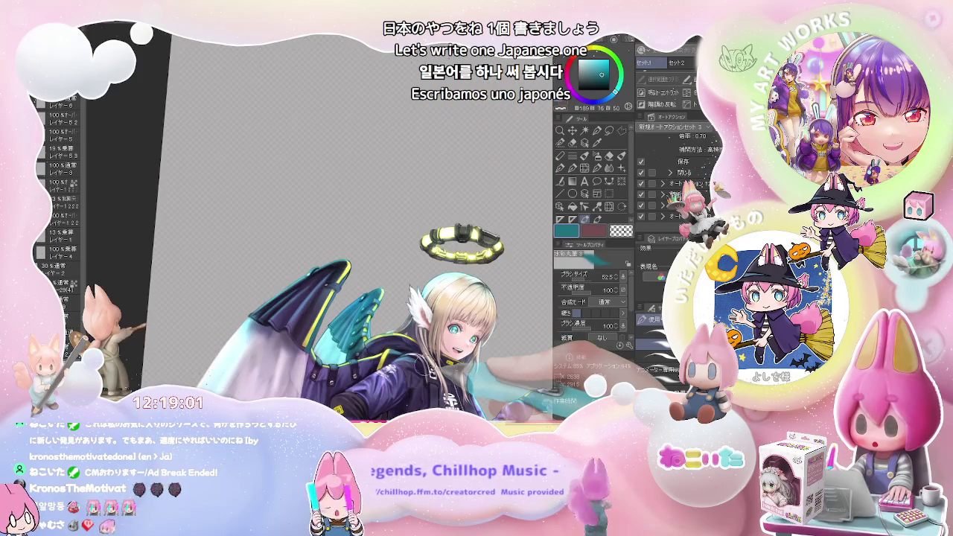
scroll(417, 358, down, 1)
drag(477, 372, 417, 373)
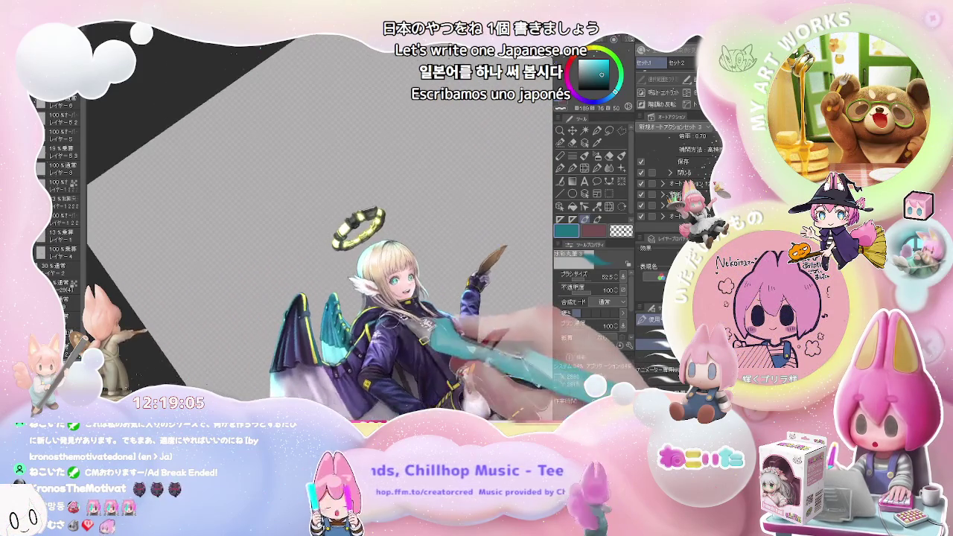
scroll(402, 350, up, 3)
scroll(376, 320, up, 2)
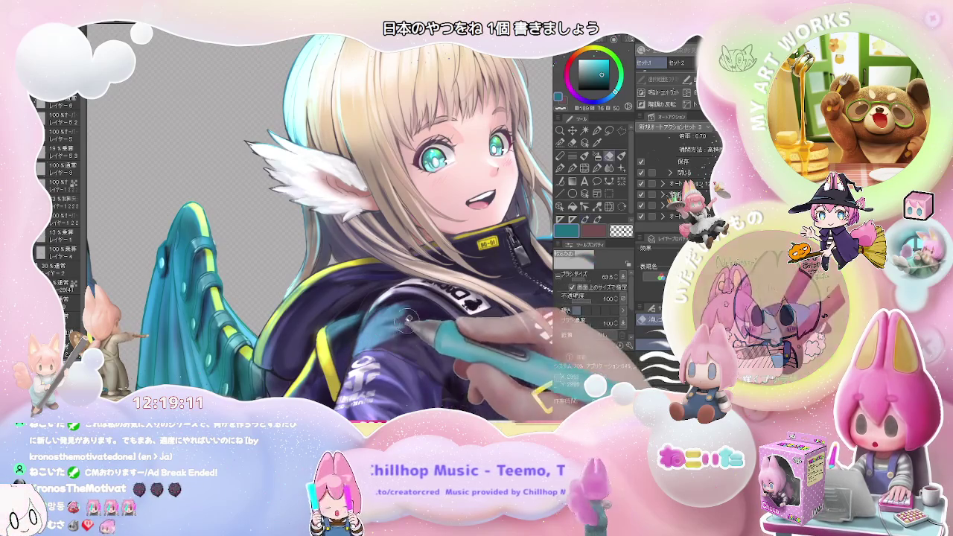
scroll(426, 325, down, 2)
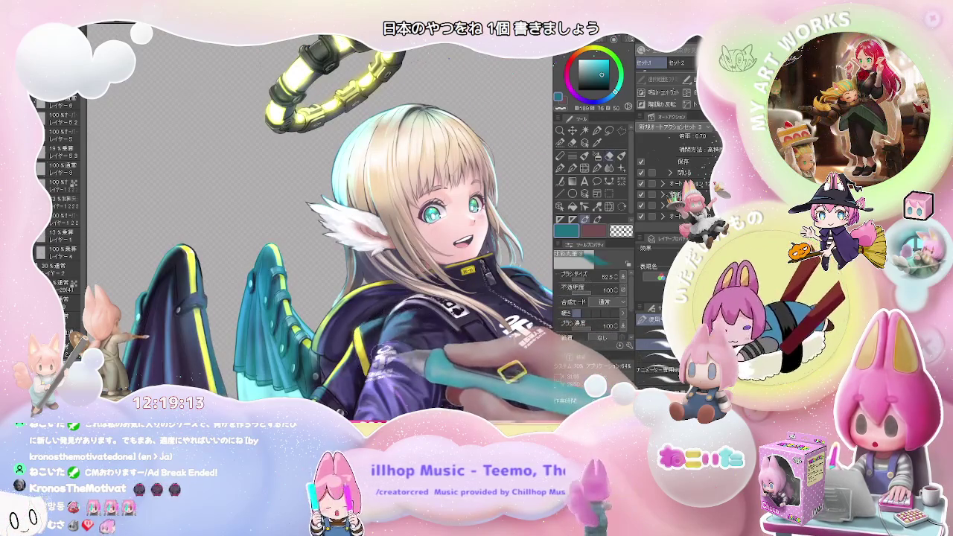
scroll(406, 350, down, 1)
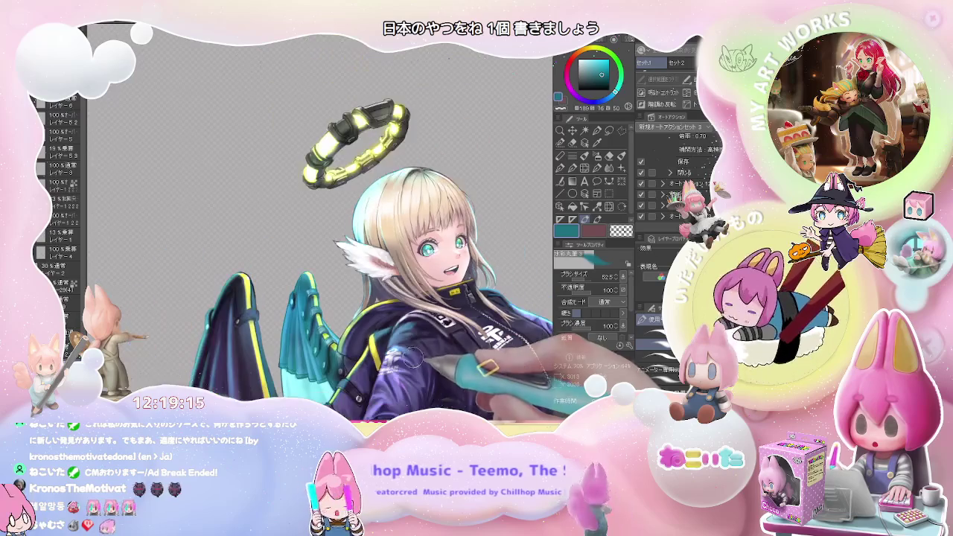
scroll(429, 364, up, 3)
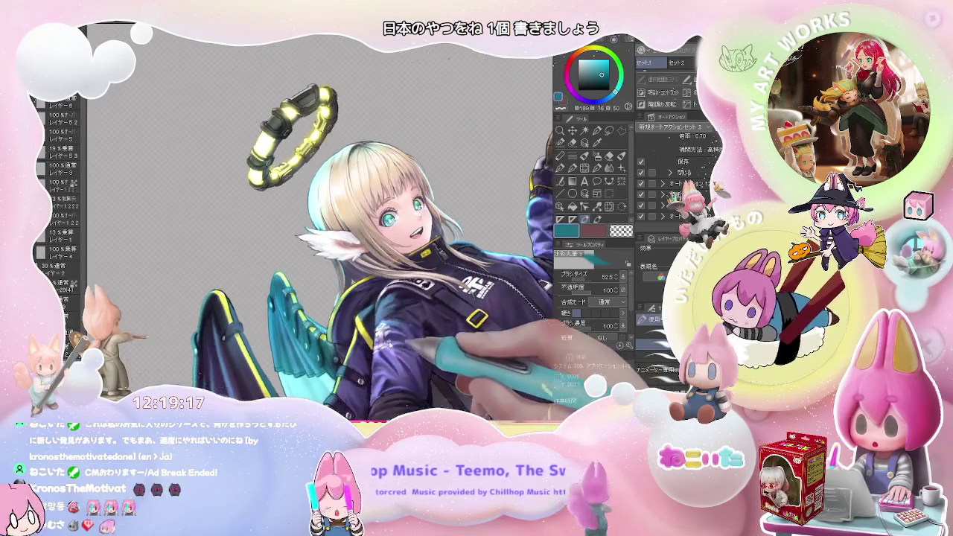
scroll(382, 326, up, 1)
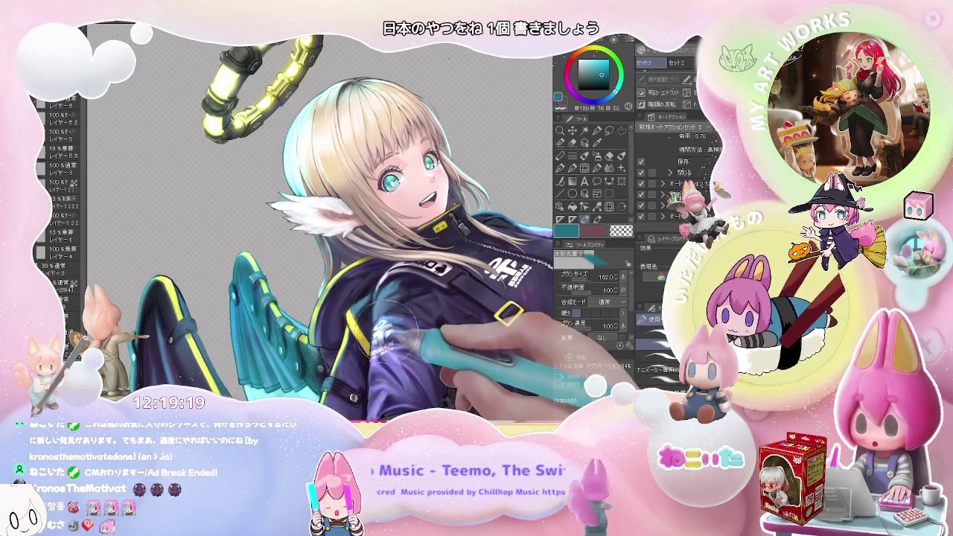
Erase stray paint on the jacket collar and turn the canvas back upright.
key(e)
scroll(453, 339, down, 2)
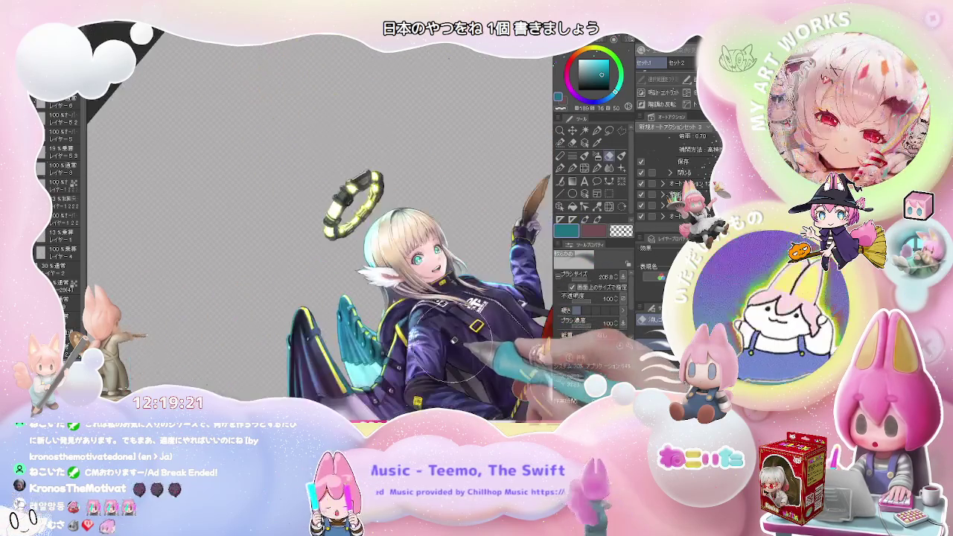
key(minus)
key(minus)
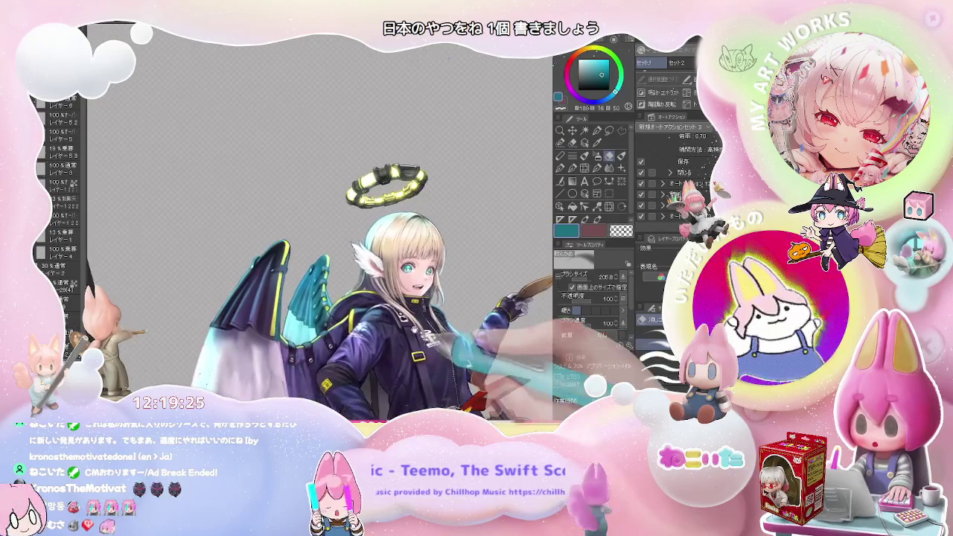
Repaint collar and sleeve highlights with the watercolour brush at size 42.
key(b)
scroll(353, 333, up, 1)
scroll(353, 333, up, 1)
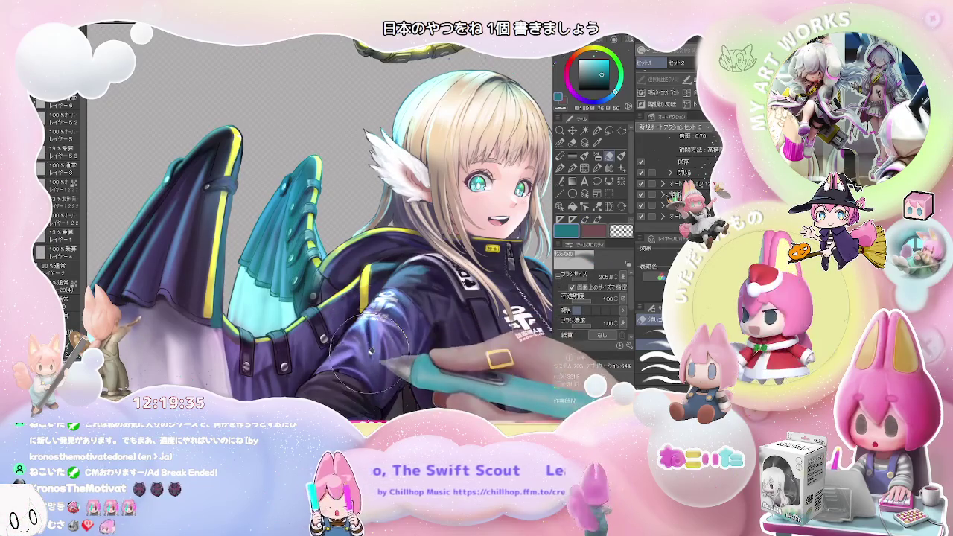
key(b)
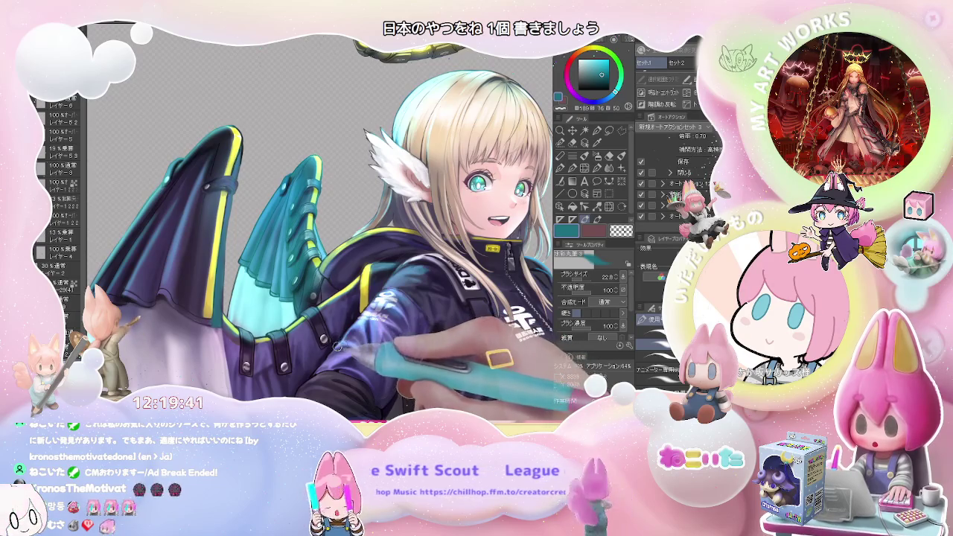
scroll(382, 352, down, 1)
scroll(382, 352, down, 1)
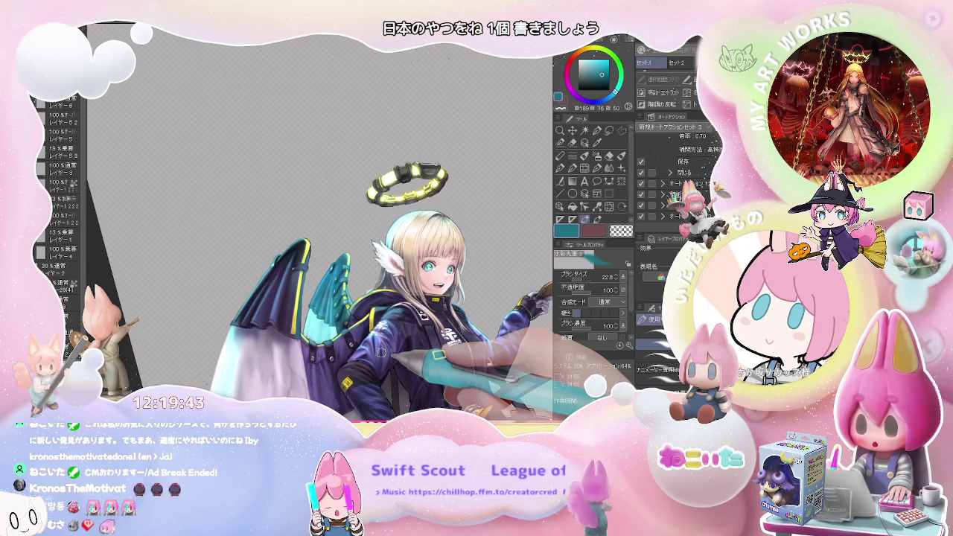
scroll(382, 352, up, 1)
scroll(381, 352, up, 1)
scroll(381, 352, up, 1)
scroll(381, 353, up, 2)
key(bracketright)
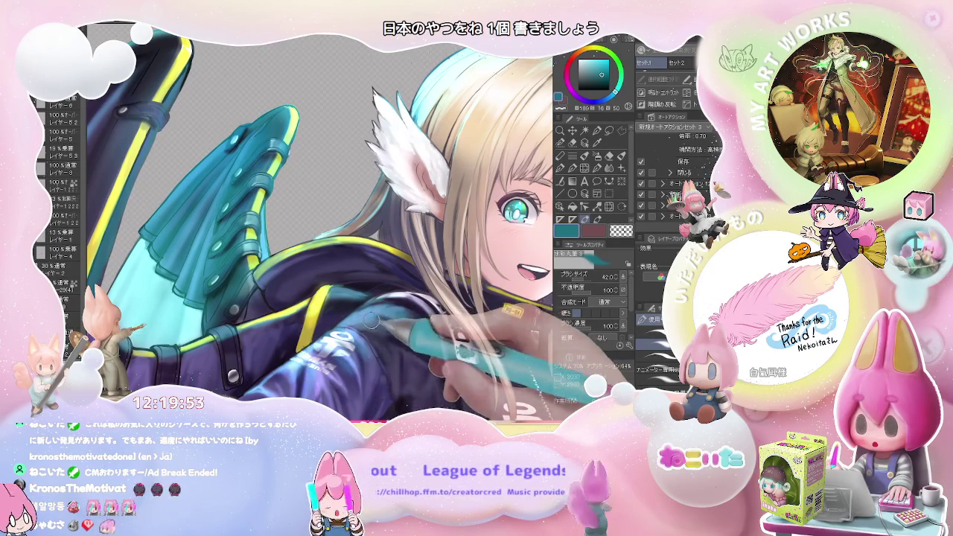
Zoom out and scroll around to view the whole figure and the translucent wing cloth.
key(ctrl+minus)
key(ctrl+minus)
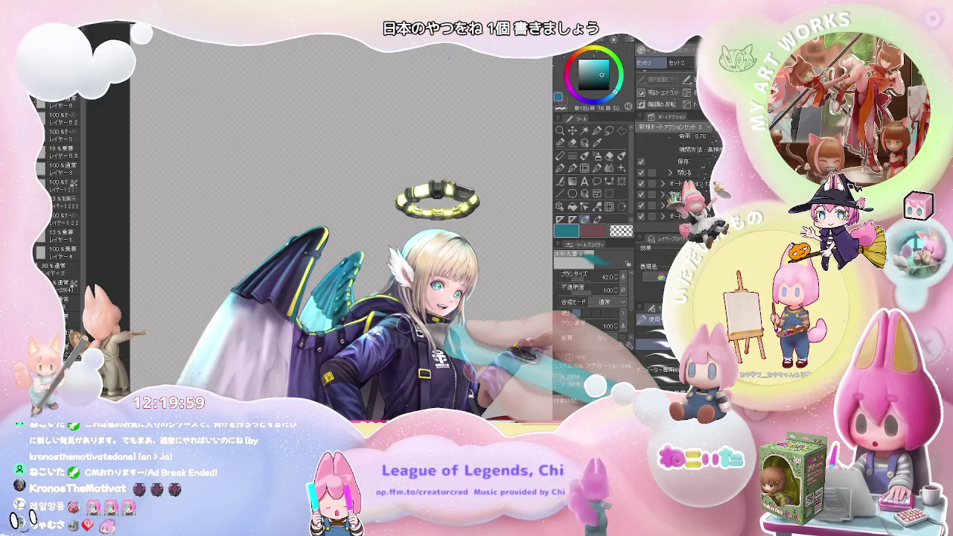
scroll(385, 302, up, 1)
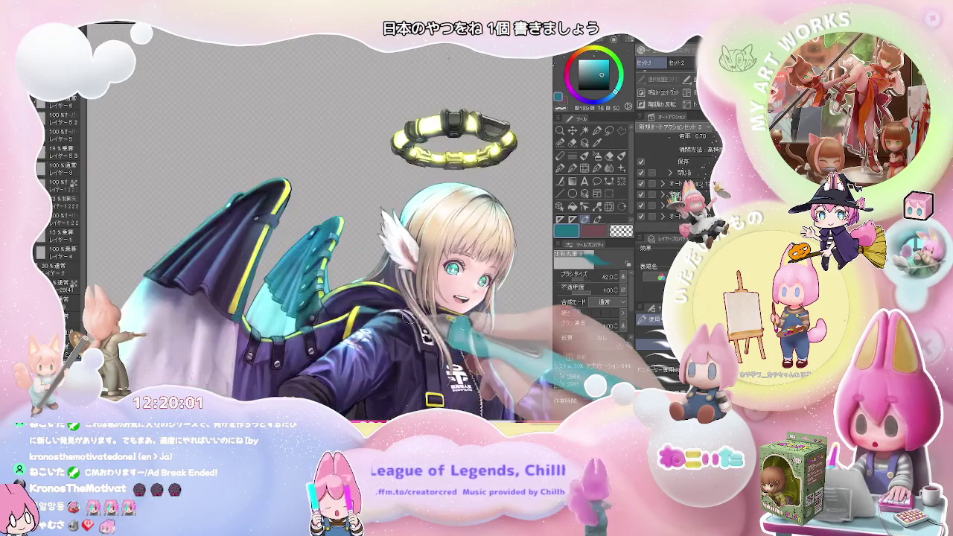
scroll(386, 302, up, 2)
scroll(386, 302, up, 2)
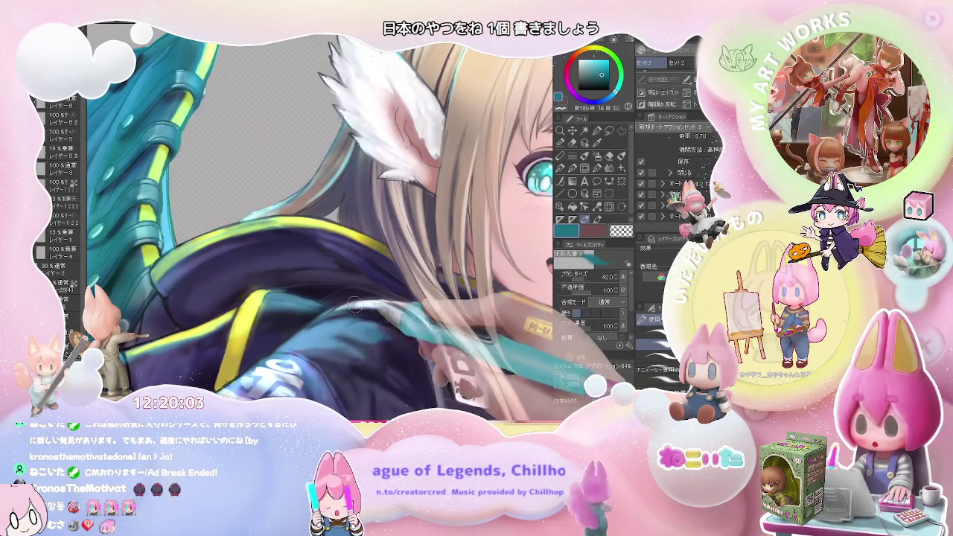
scroll(386, 303, down, 2)
scroll(386, 302, down, 1)
scroll(386, 303, down, 1)
scroll(386, 295, up, 1)
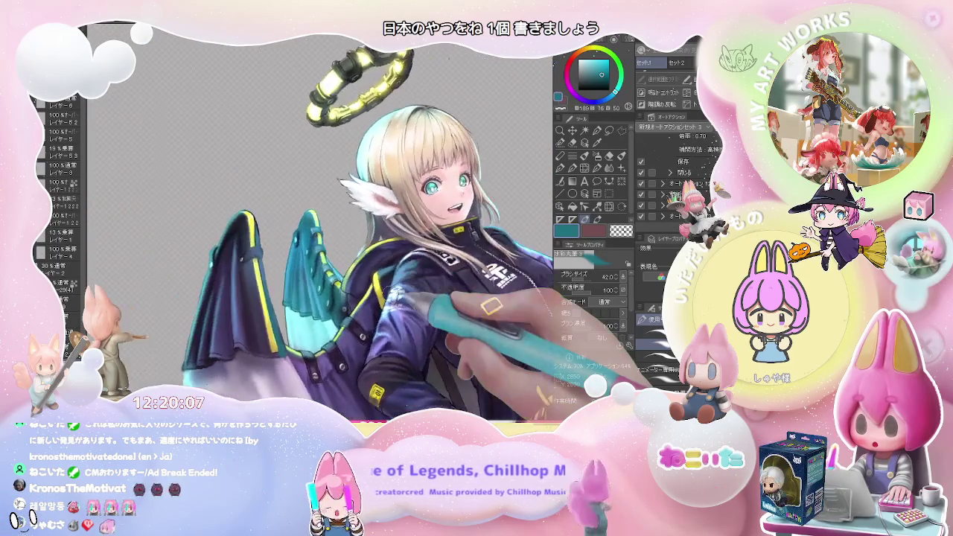
scroll(385, 295, up, 2)
scroll(385, 295, up, 2)
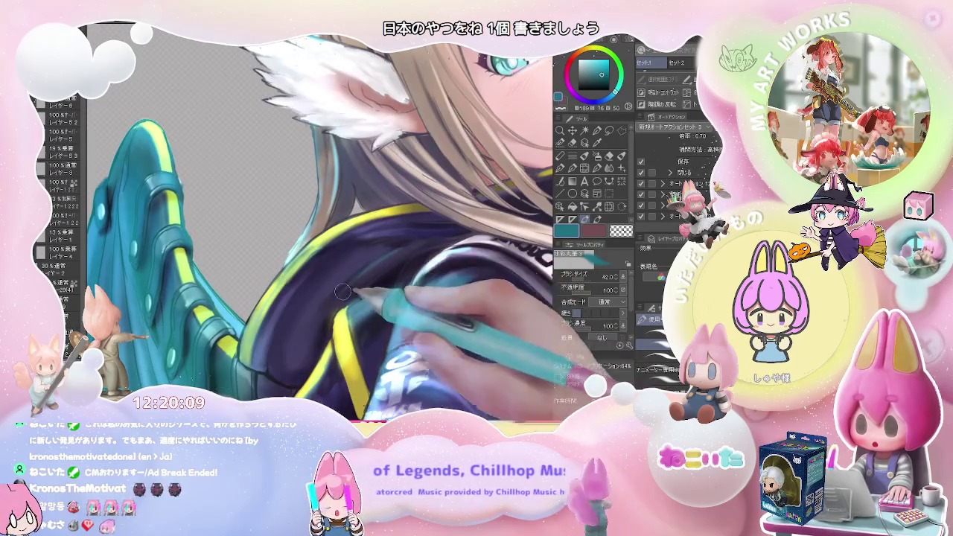
scroll(339, 294, down, 2)
scroll(339, 294, down, 1)
scroll(339, 294, down, 1)
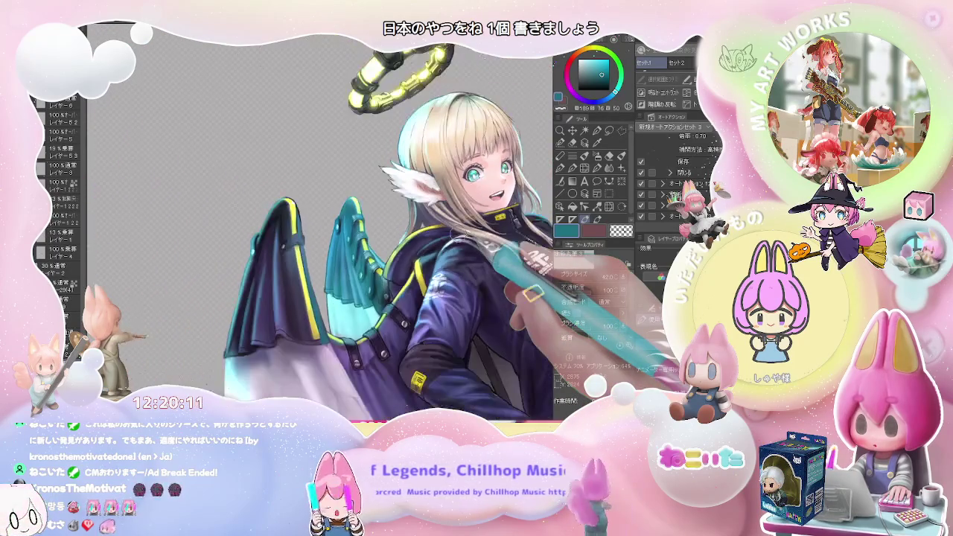
scroll(338, 294, down, 1)
scroll(369, 287, up, 1)
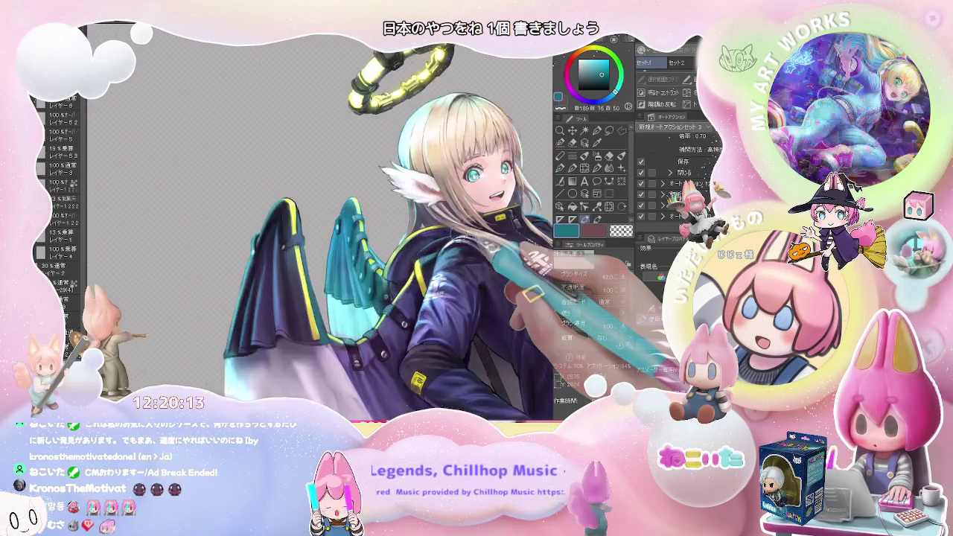
scroll(369, 287, up, 2)
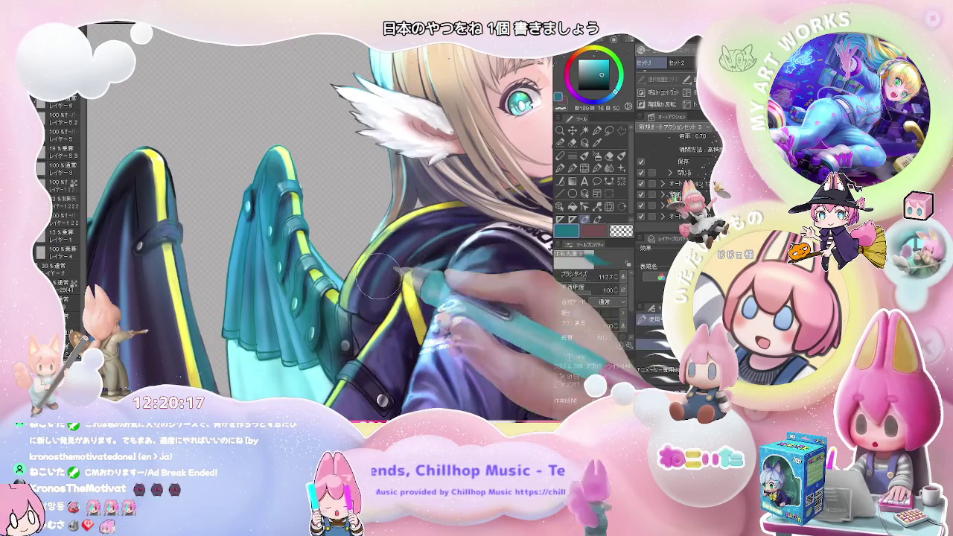
scroll(470, 227, down, 1)
scroll(469, 228, down, 1)
scroll(469, 227, down, 1)
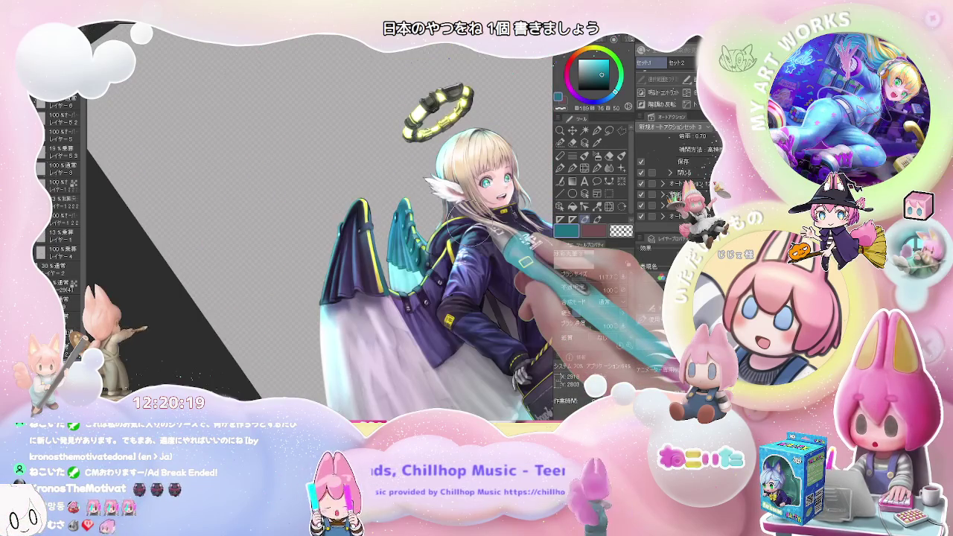
Straighten, then tilt the view counter-clockwise and shade where the sleeve meets the wing at brush 62.8.
drag(466, 235, 488, 249)
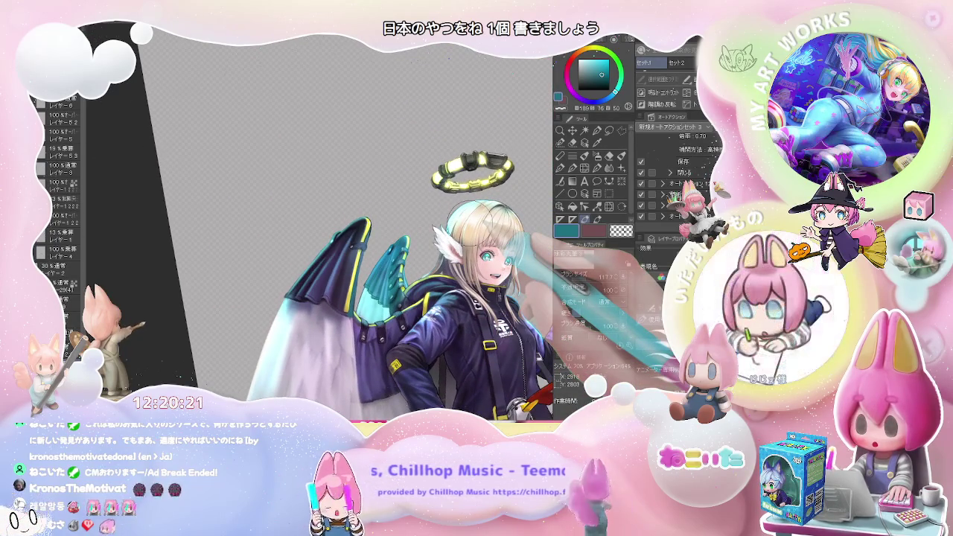
scroll(469, 227, down, 1)
scroll(469, 227, up, 1)
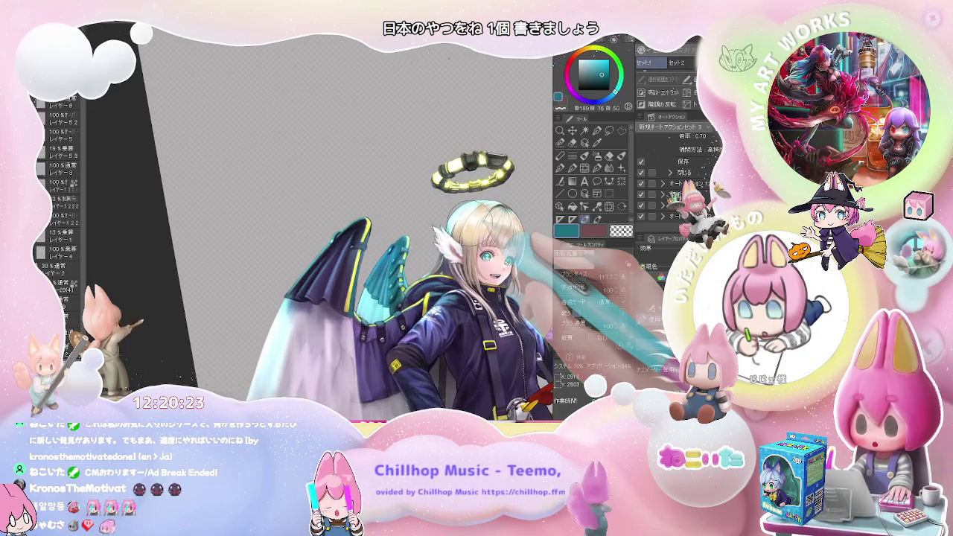
scroll(405, 352, up, 3)
scroll(402, 348, up, 2)
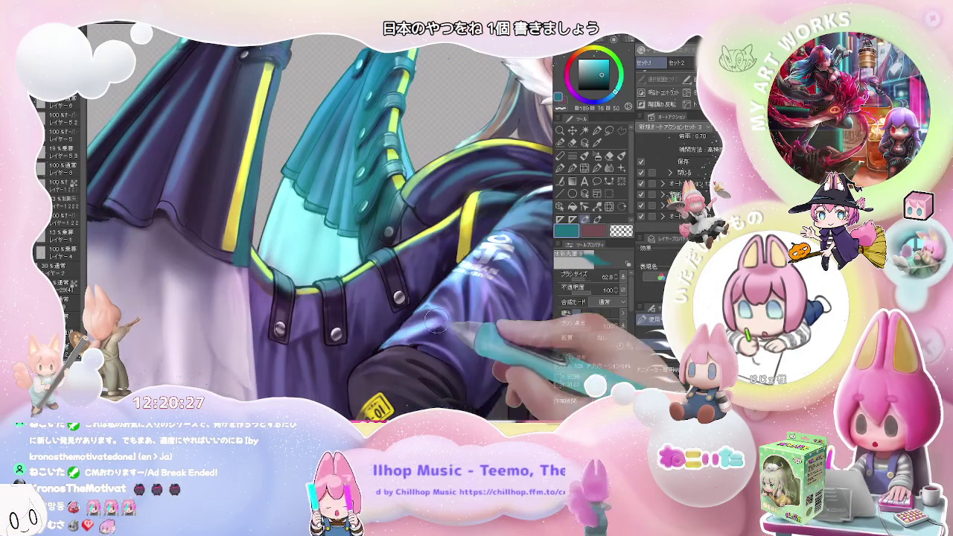
scroll(406, 344, down, 2)
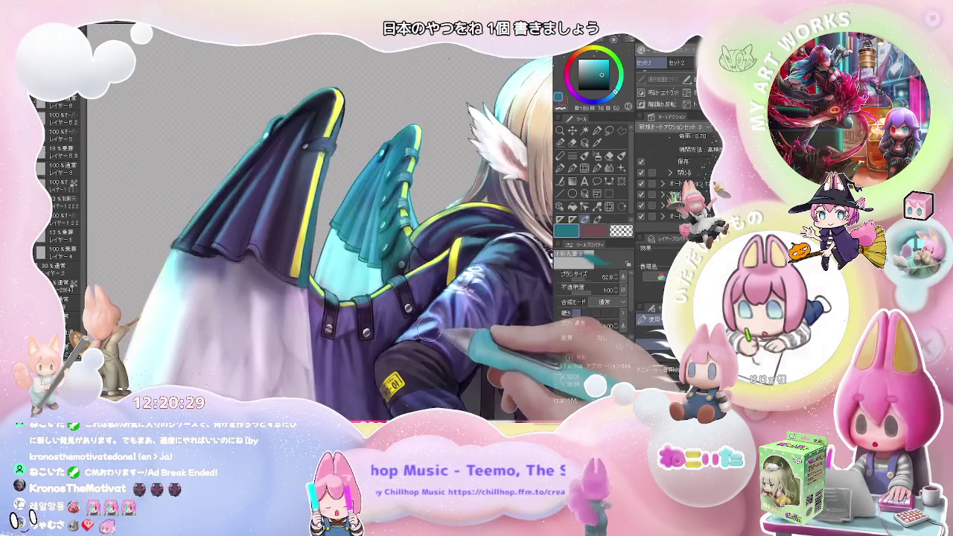
scroll(461, 351, down, 1)
scroll(466, 352, down, 1)
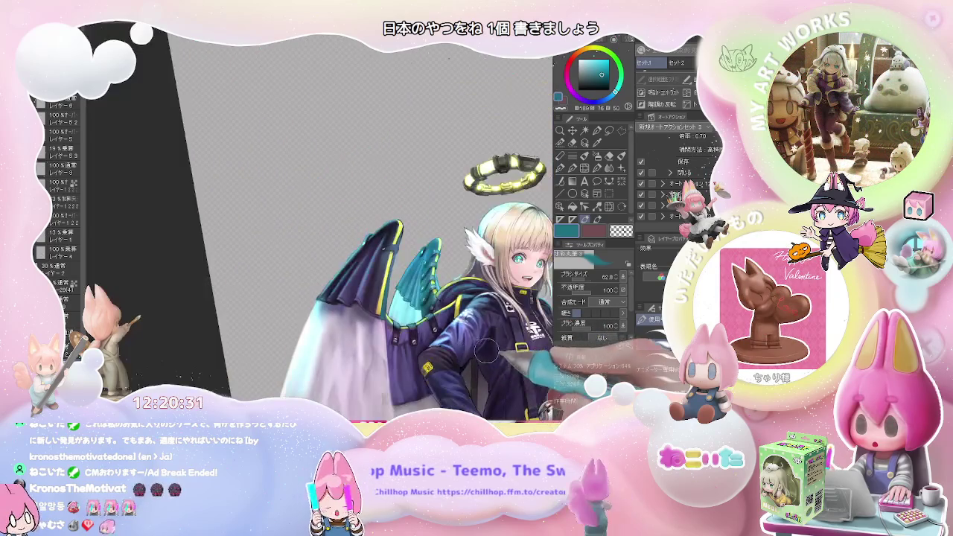
key(minus)
key(minus)
key(minus)
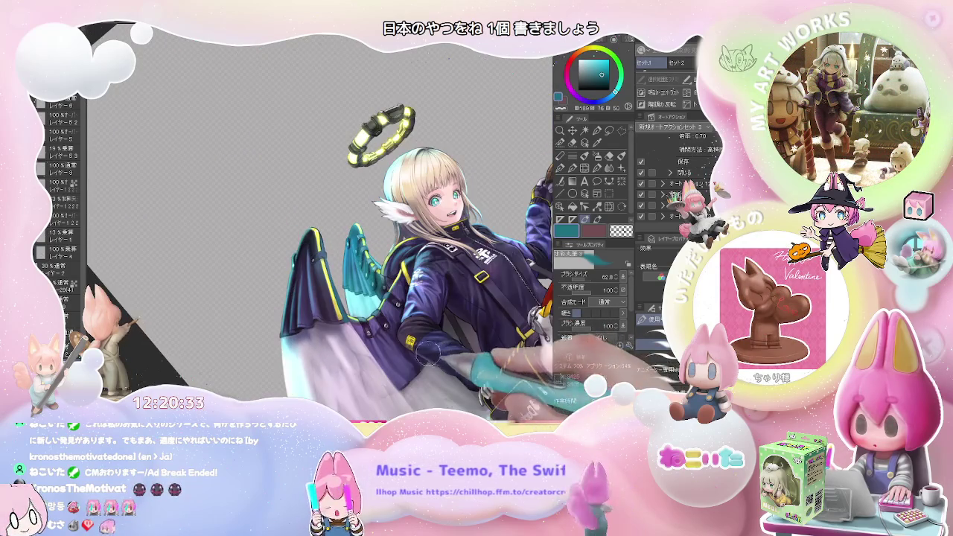
scroll(429, 353, up, 2)
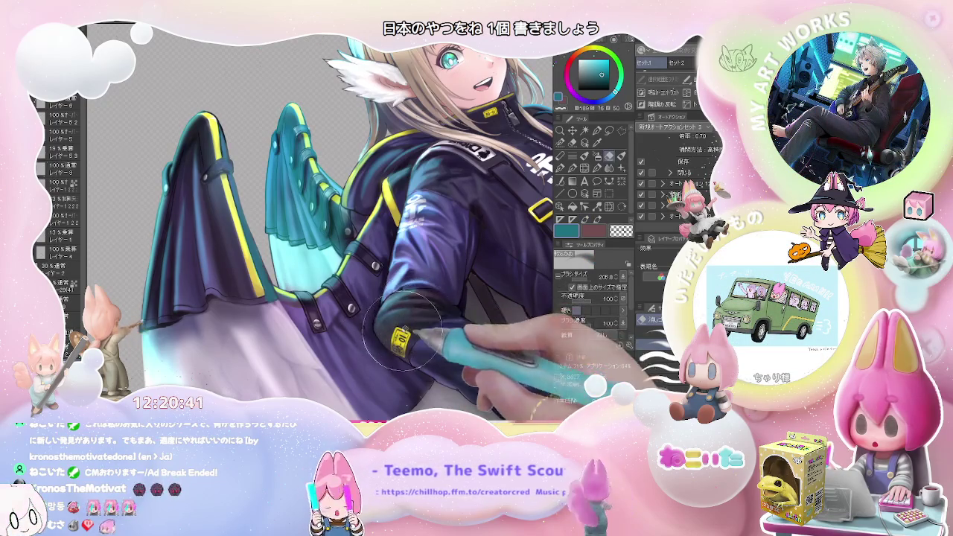
Flip the canvas view horizontally to check the wing and jacket drawing mirrored.
scroll(406, 321, down, 2)
scroll(447, 328, down, 1)
scroll(480, 331, down, 1)
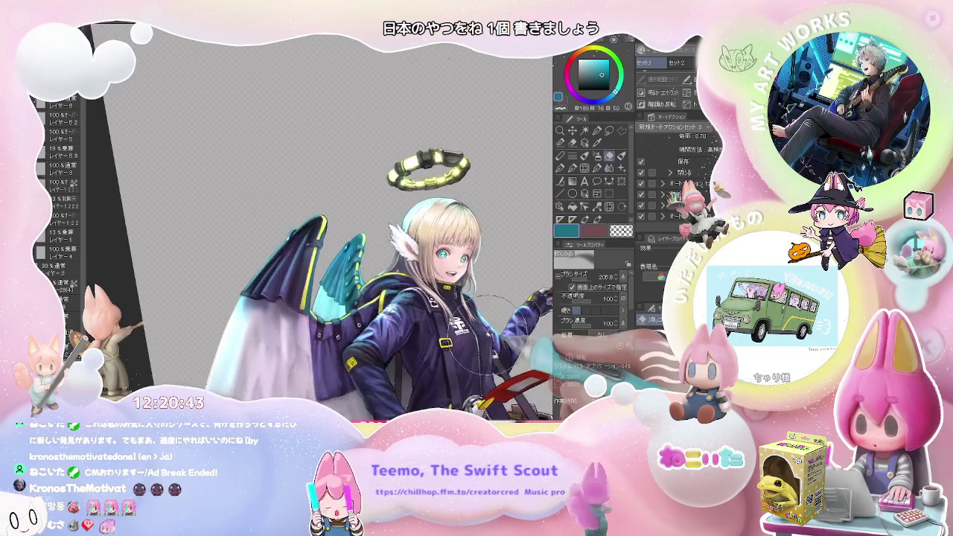
key(h)
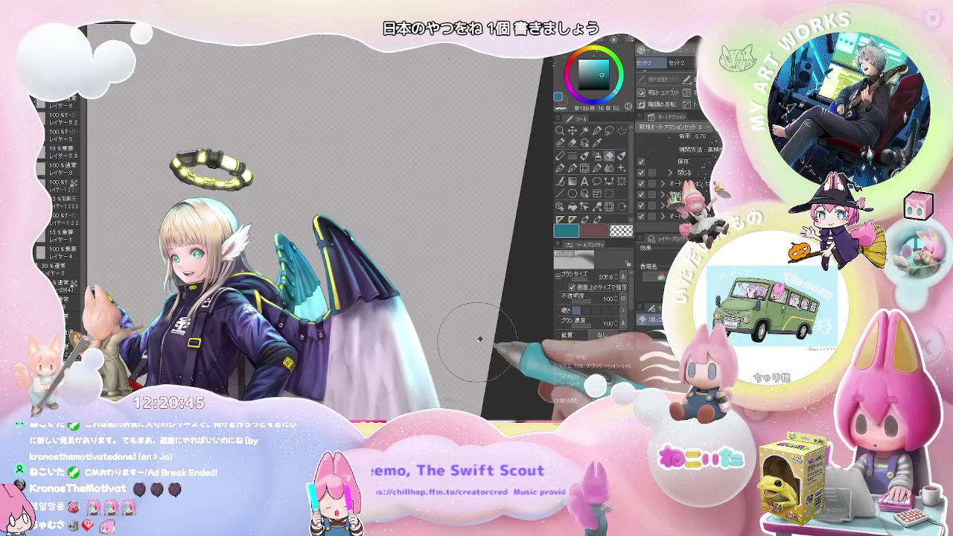
Shade the jacket back beneath the teal wing, enlarging the brush to about 323.5.
scroll(480, 338, down, 1)
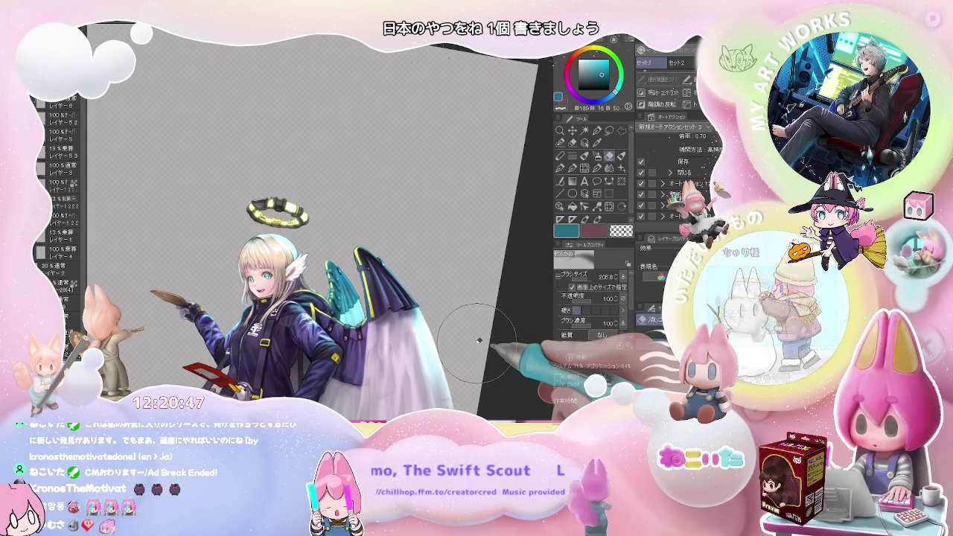
scroll(360, 374, up, 3)
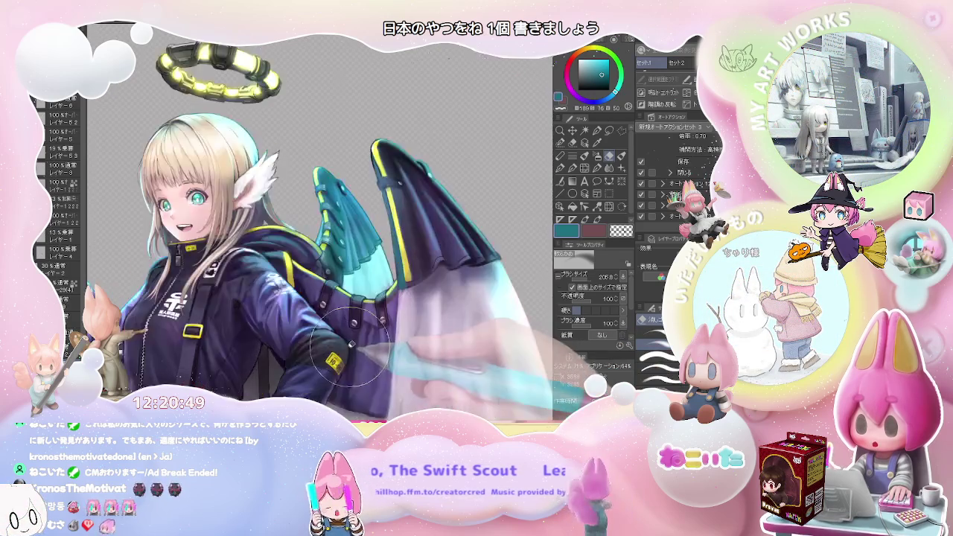
scroll(350, 365, up, 3)
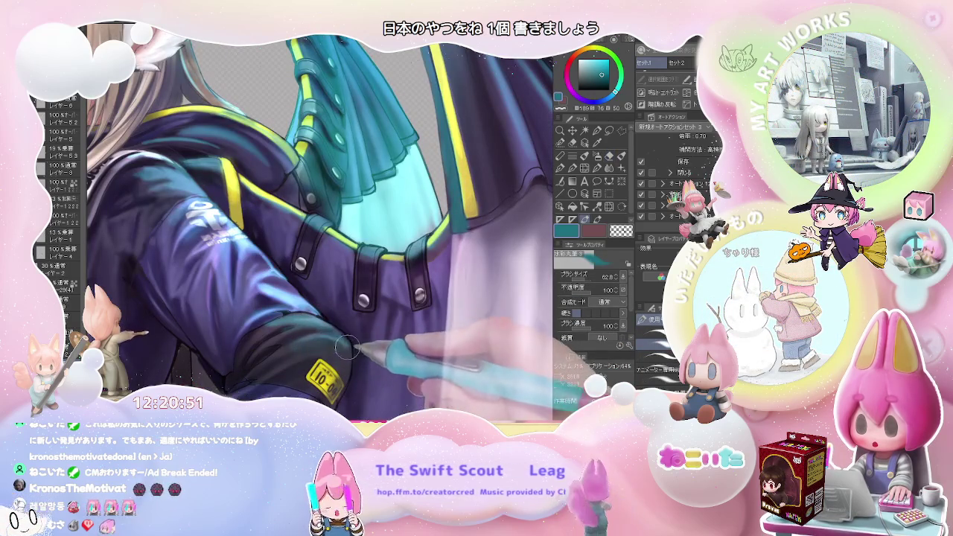
scroll(341, 341, down, 3)
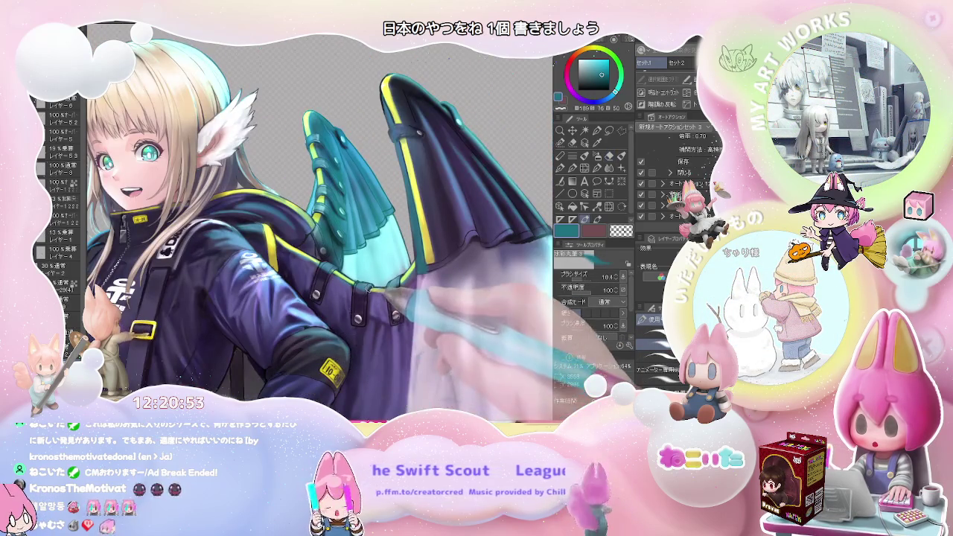
scroll(376, 296, up, 3)
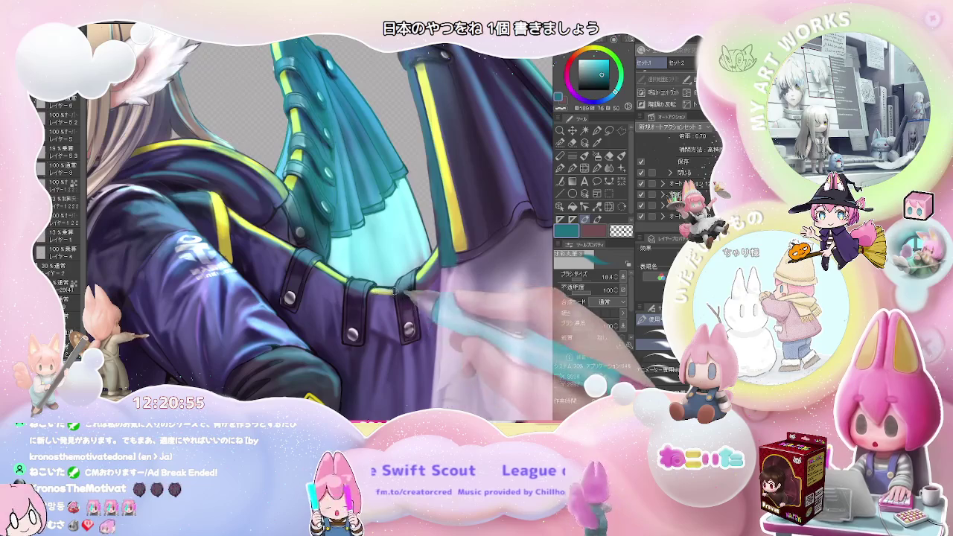
scroll(393, 292, down, 3)
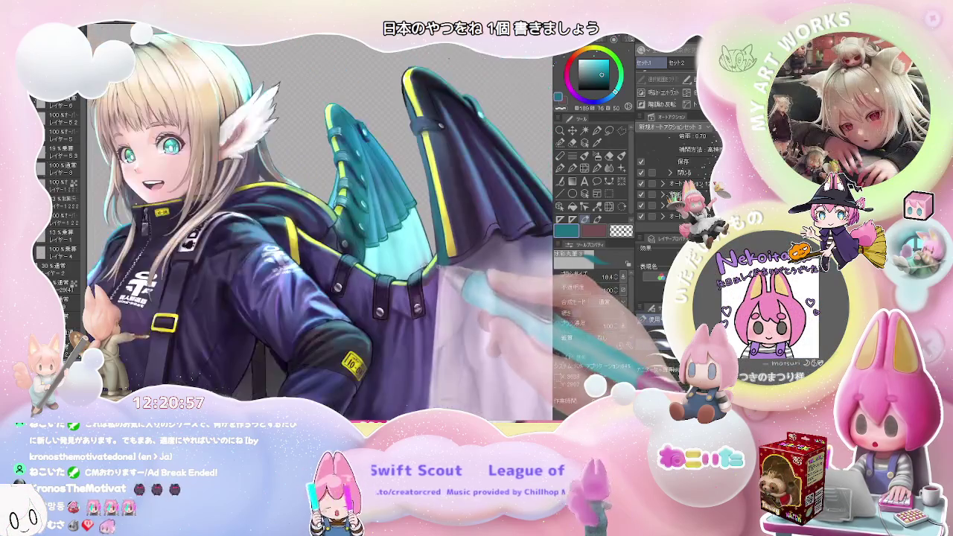
scroll(410, 257, up, 3)
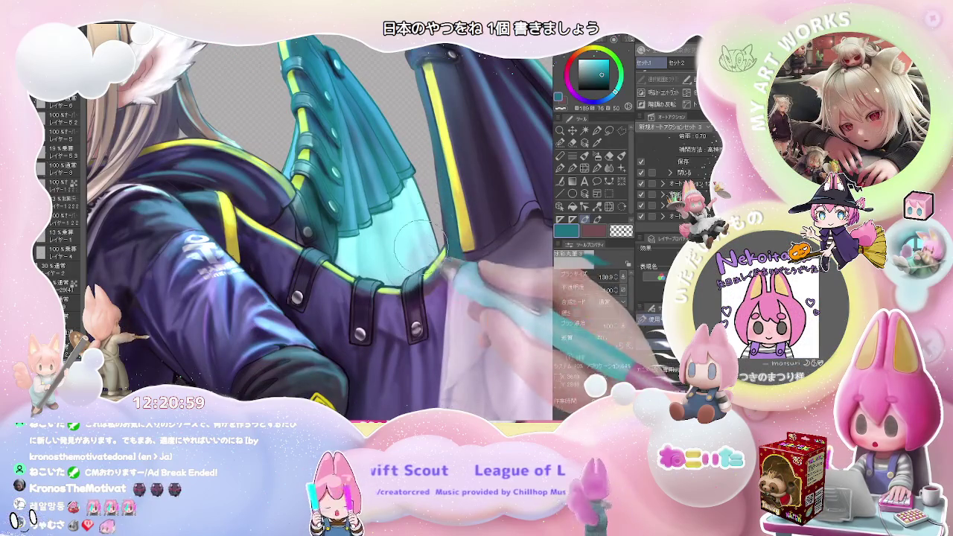
scroll(410, 256, down, 3)
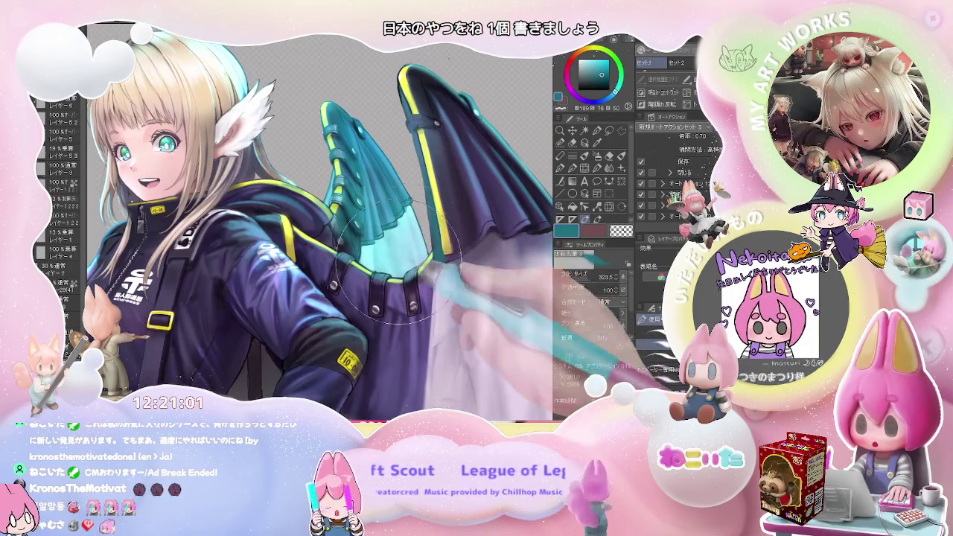
scroll(399, 258, down, 1)
scroll(410, 246, down, 1)
scroll(421, 232, down, 1)
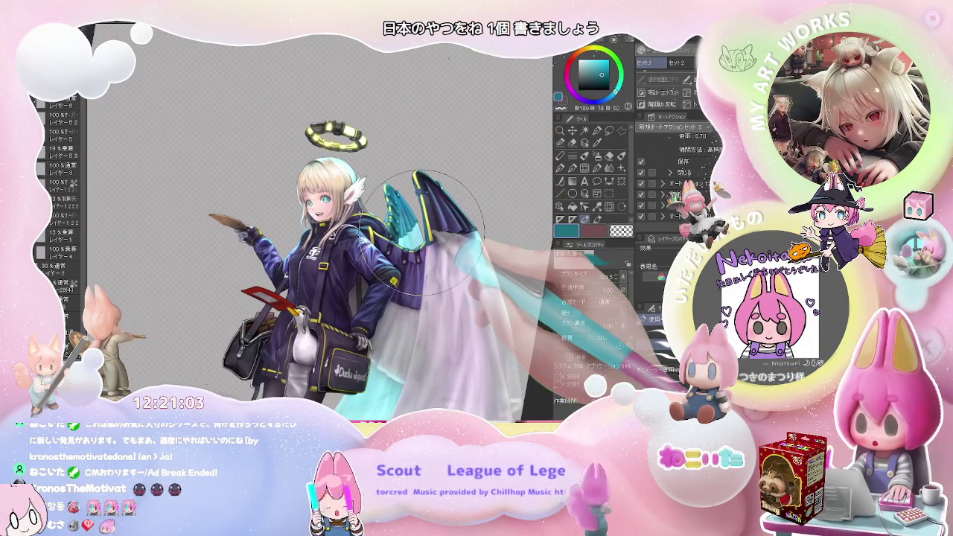
At full-page view, softly shade the lower lavender wing fabric beside the shoulder bag with a ~323 brush.
scroll(422, 233, up, 2)
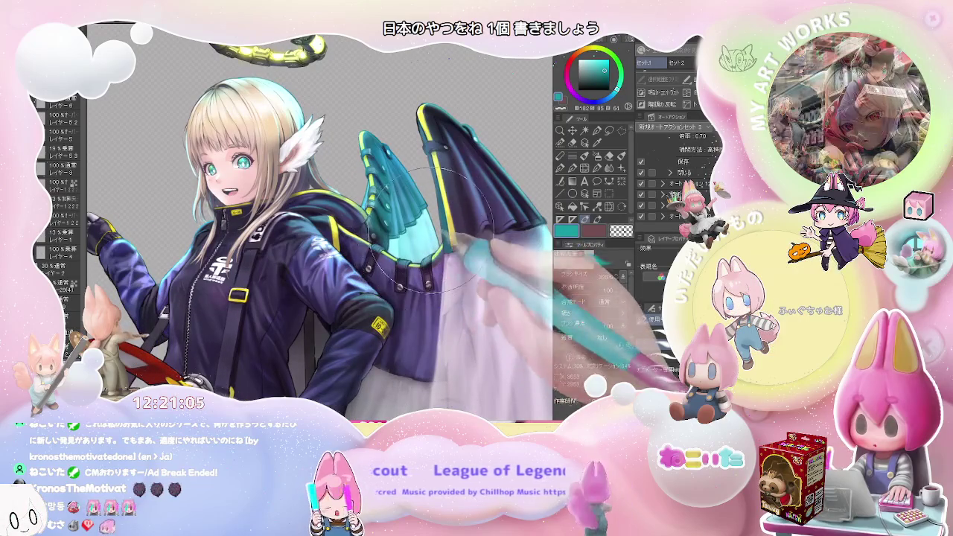
scroll(436, 243, down, 1)
scroll(446, 241, down, 1)
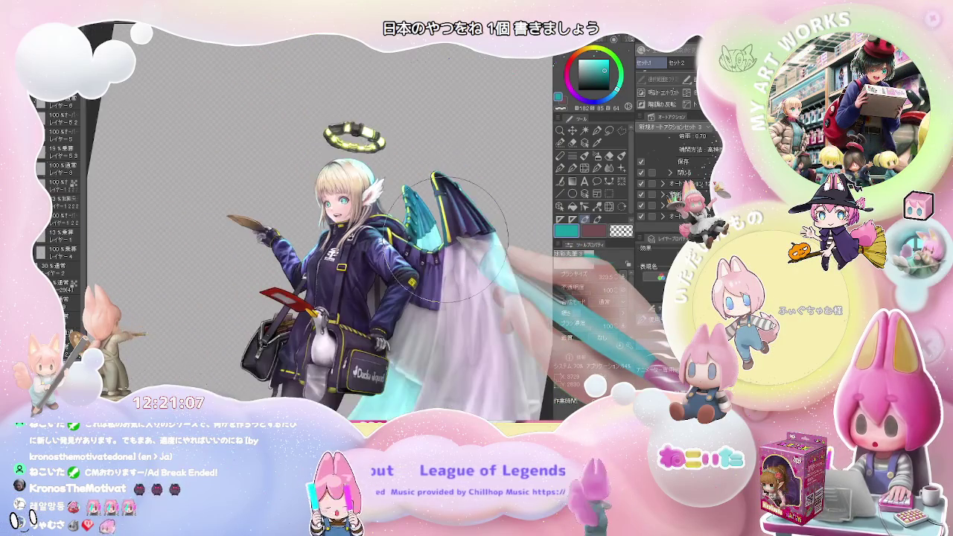
scroll(447, 235, down, 1)
scroll(449, 238, down, 1)
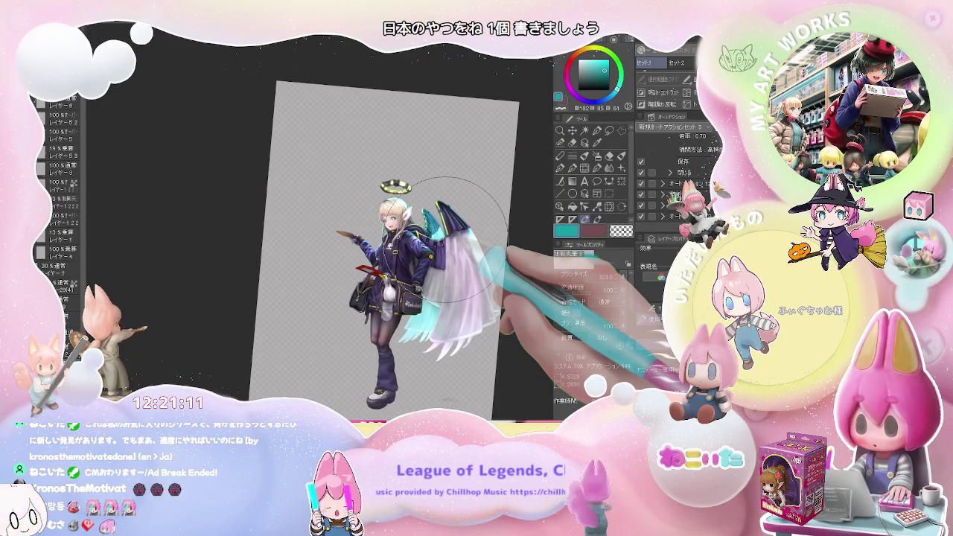
scroll(447, 240, up, 3)
scroll(451, 237, up, 1)
scroll(432, 253, up, 2)
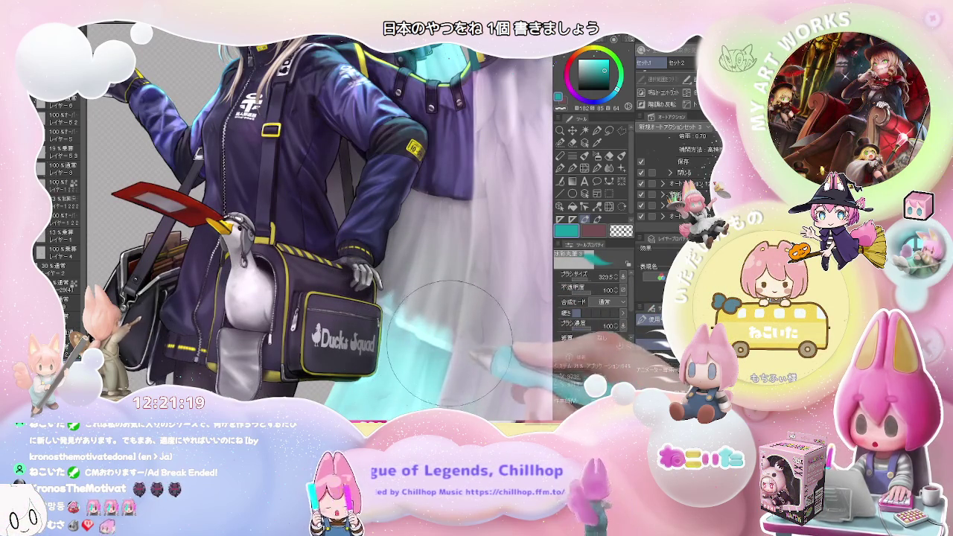
scroll(449, 346, down, 3)
scroll(458, 320, down, 2)
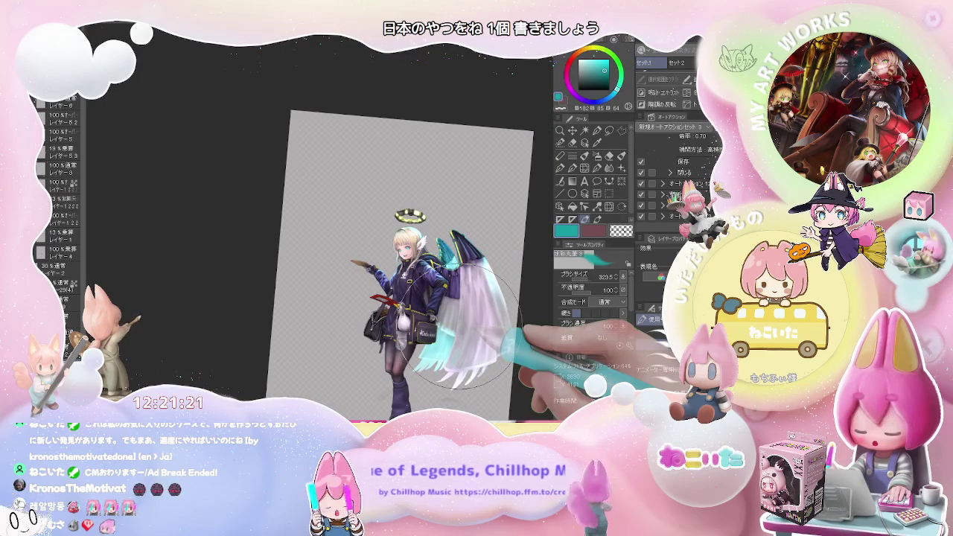
scroll(460, 327, up, 3)
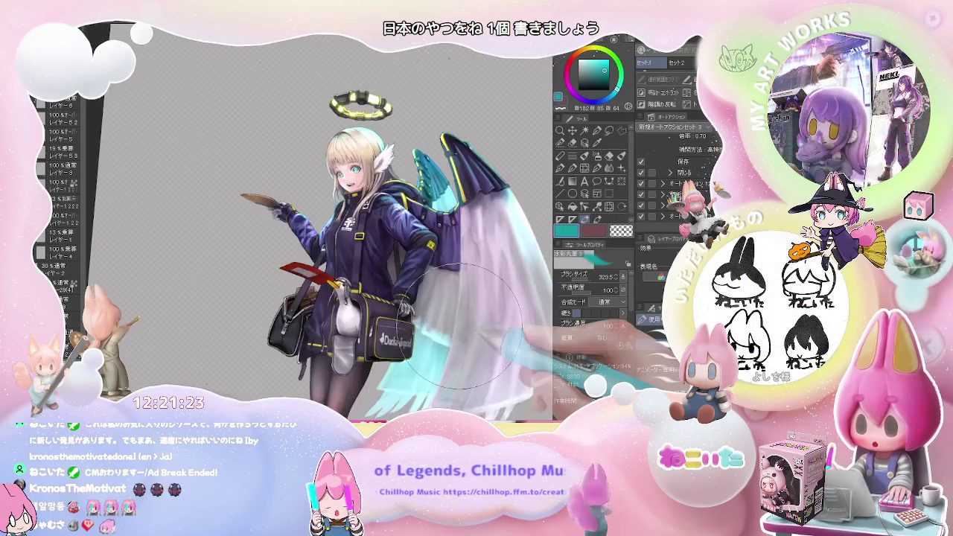
Mirror the canvas view horizontally and rotate it so the figure leans.
key(h)
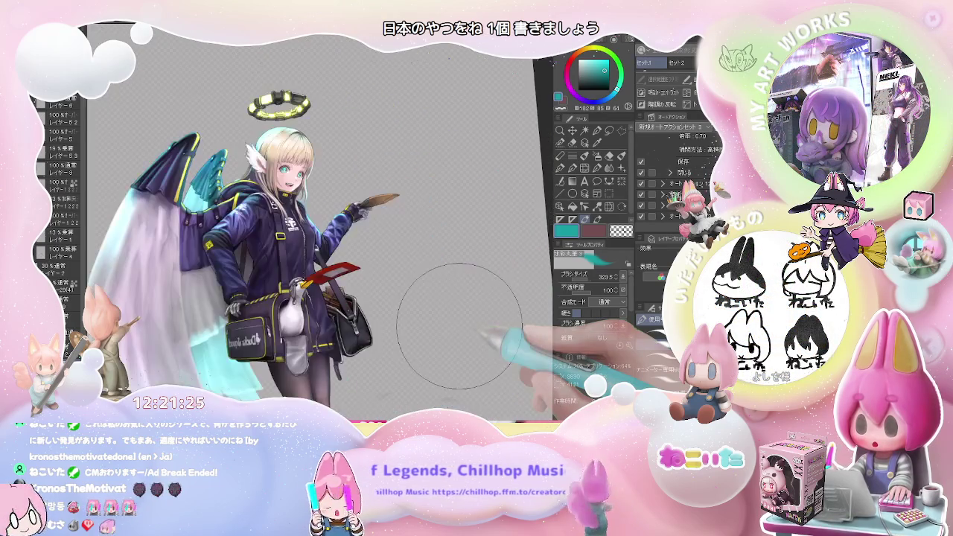
drag(465, 327, 360, 204)
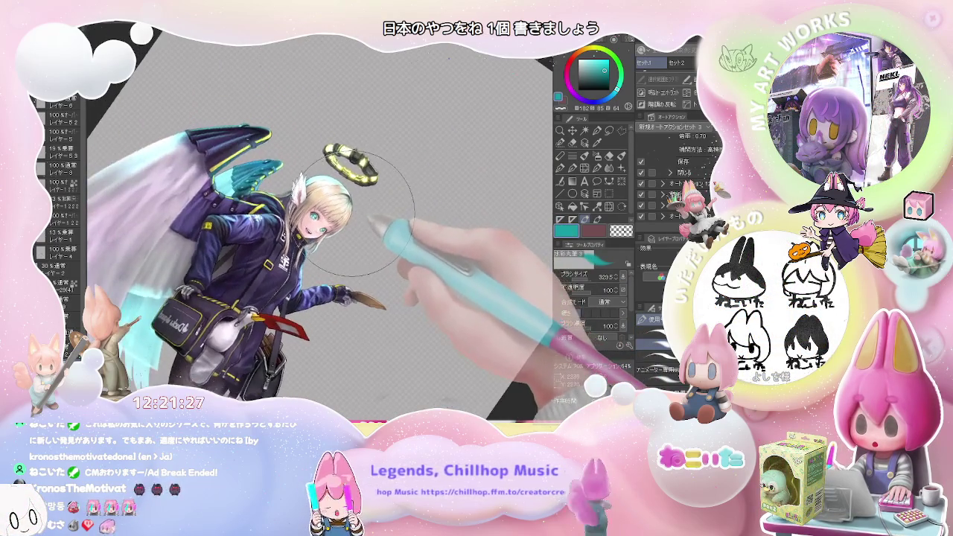
scroll(359, 204, up, 3)
scroll(340, 227, up, 2)
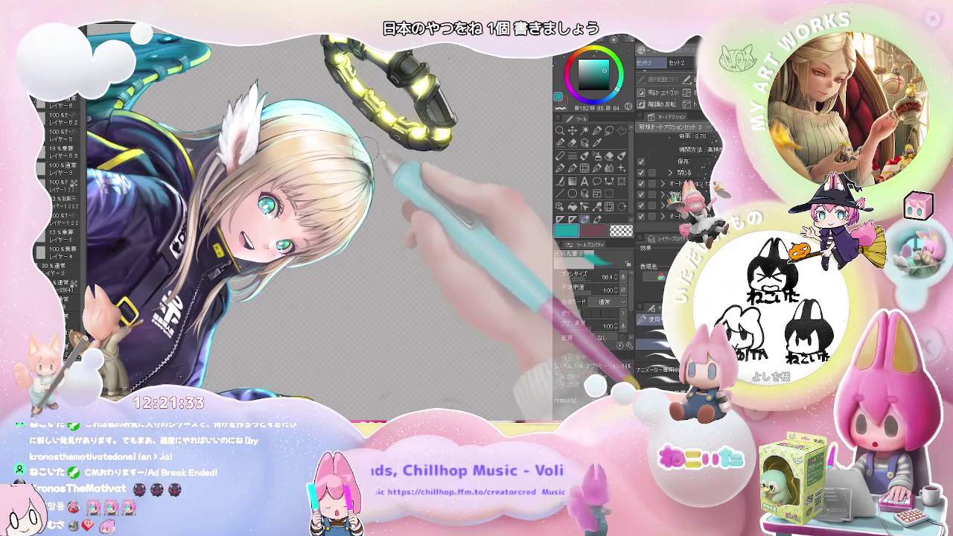
Lay teal rim-light strokes on the hair beside the feathered ear with brush size 68.4.
scroll(380, 195, down, 2)
scroll(379, 193, down, 1)
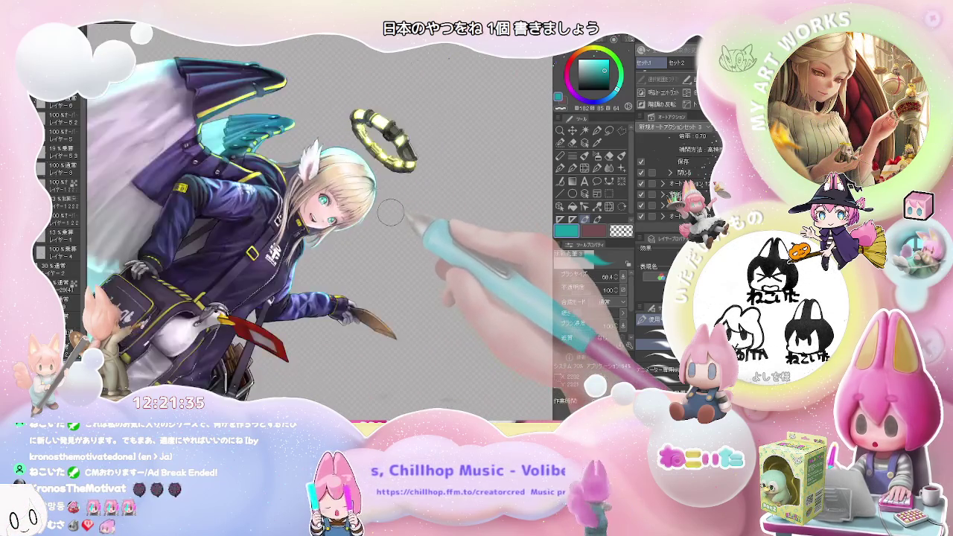
scroll(383, 200, down, 1)
scroll(386, 205, down, 1)
scroll(390, 213, down, 1)
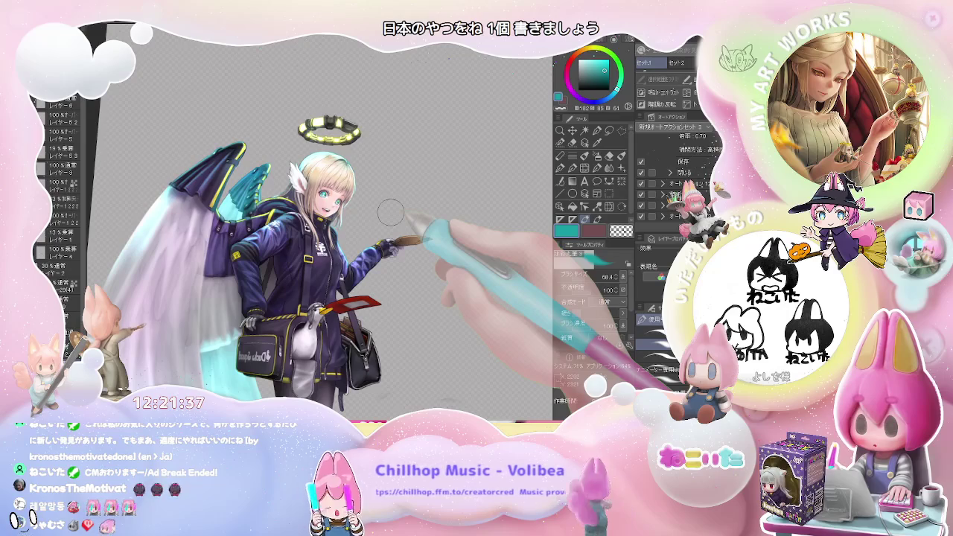
scroll(391, 212, up, 1)
scroll(391, 212, up, 1)
scroll(391, 212, up, 2)
scroll(391, 213, up, 2)
scroll(391, 212, up, 1)
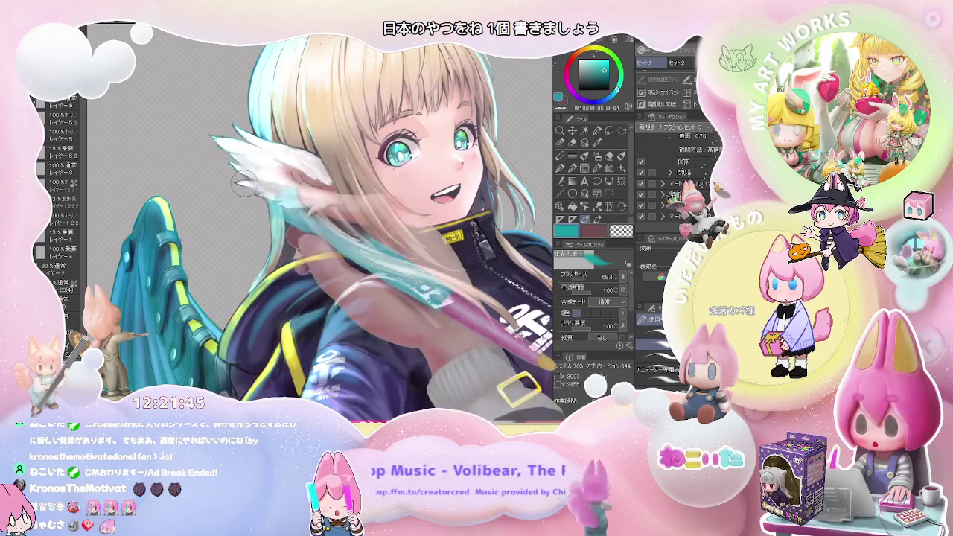
scroll(253, 190, down, 2)
scroll(260, 171, down, 1)
scroll(266, 150, up, 1)
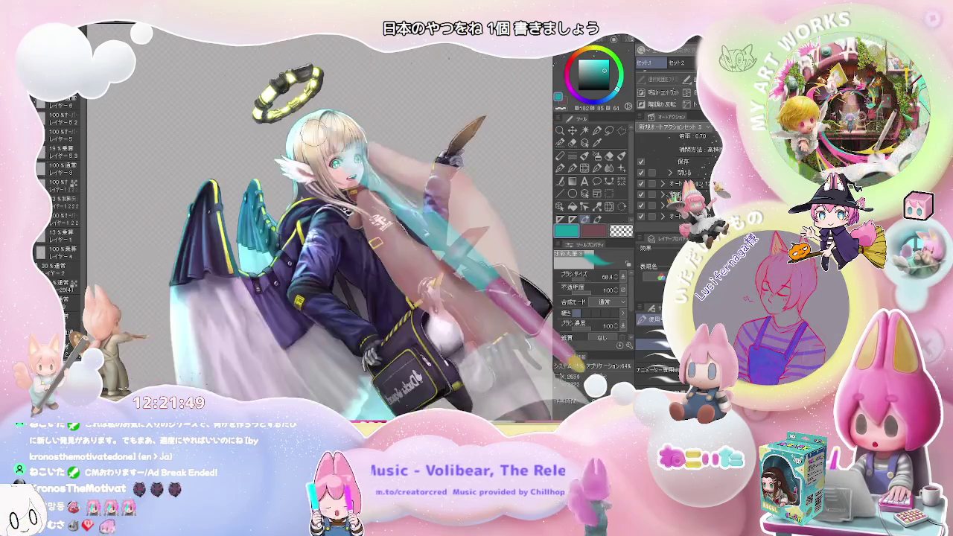
scroll(295, 192, up, 1)
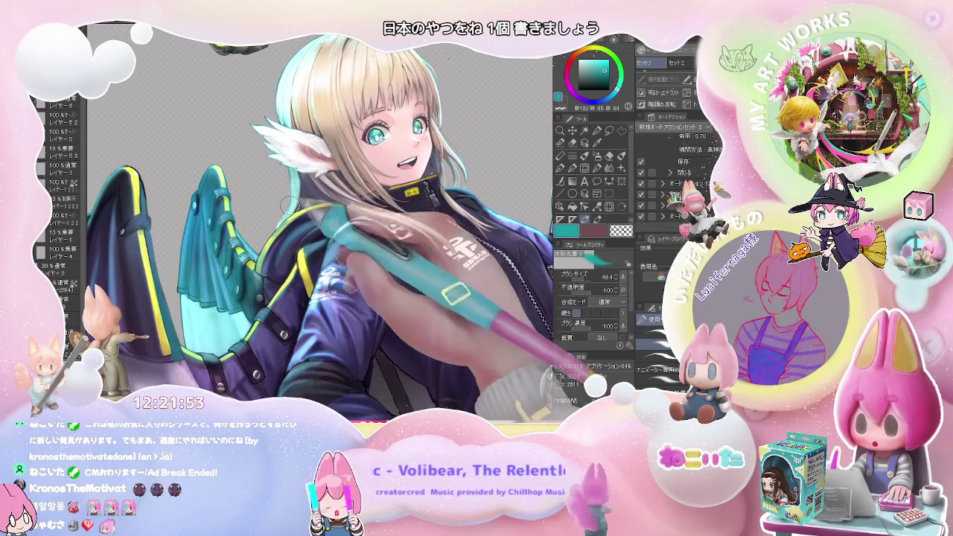
scroll(289, 192, down, 2)
scroll(290, 192, up, 2)
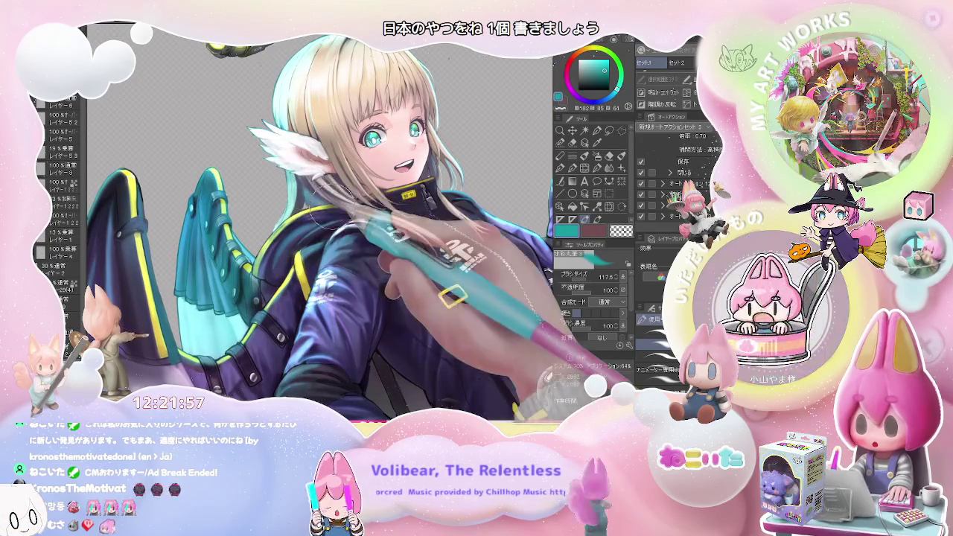
scroll(290, 192, down, 1)
scroll(290, 192, down, 1)
scroll(345, 182, down, 1)
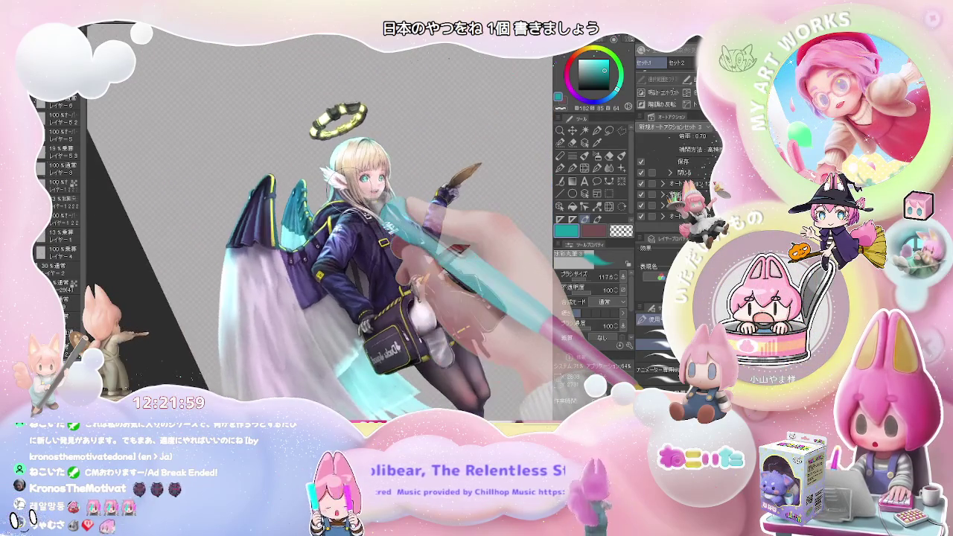
scroll(345, 183, down, 1)
scroll(345, 183, down, 1)
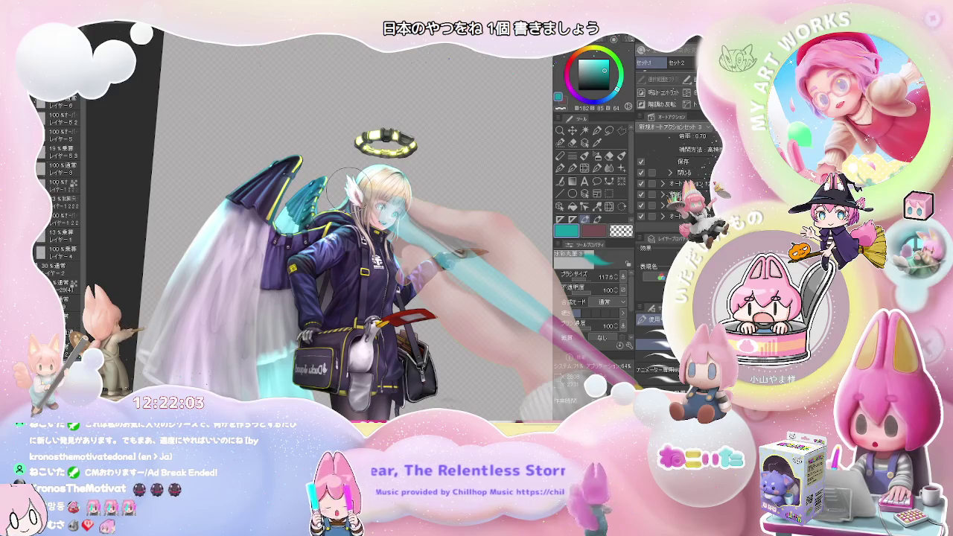
scroll(344, 175, up, 1)
scroll(344, 175, up, 1)
scroll(346, 224, up, 1)
scroll(352, 286, up, 2)
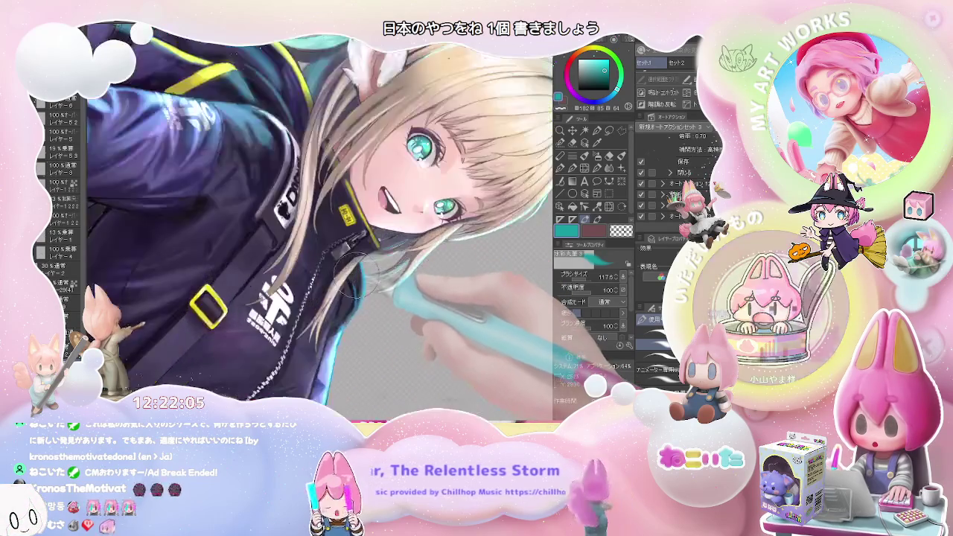
scroll(351, 286, up, 2)
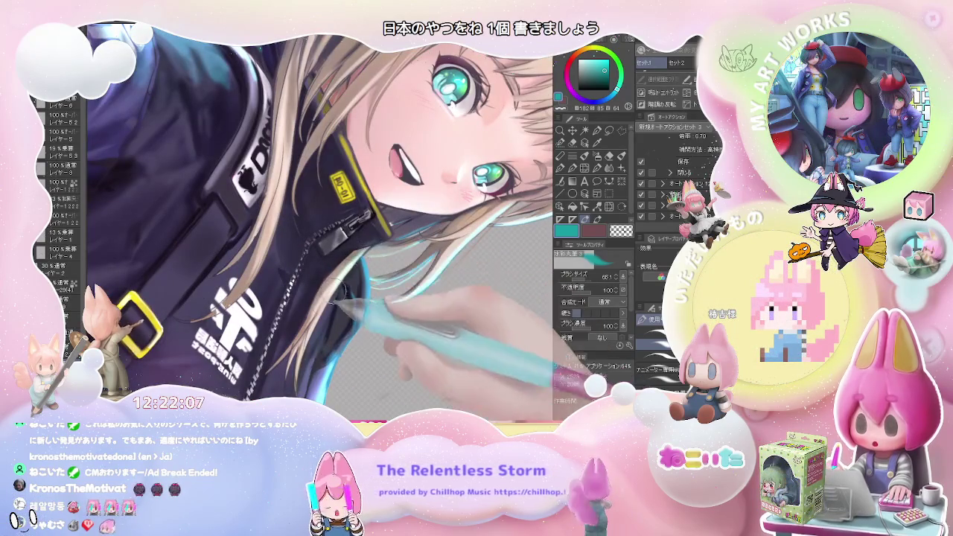
scroll(322, 306, down, 3)
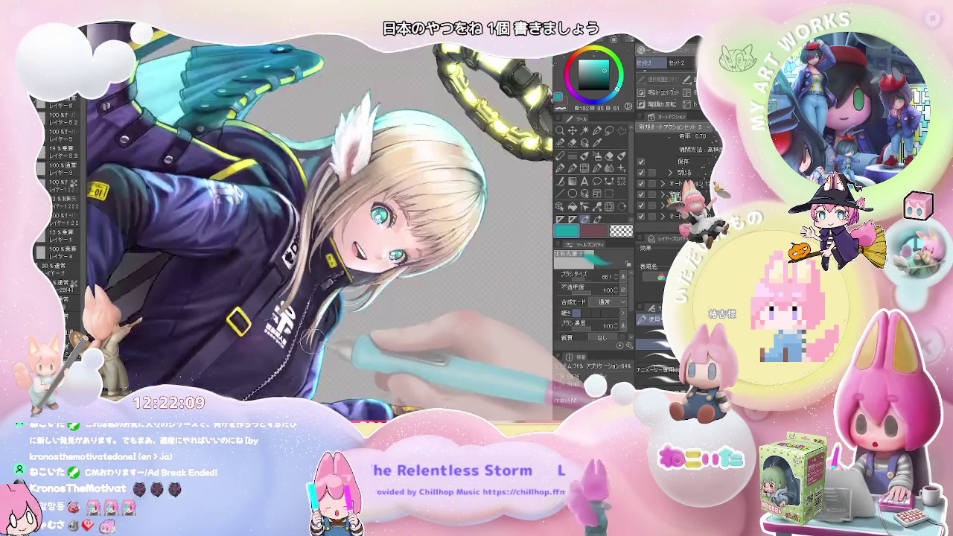
scroll(310, 339, down, 1)
scroll(310, 339, down, 1)
scroll(313, 339, down, 1)
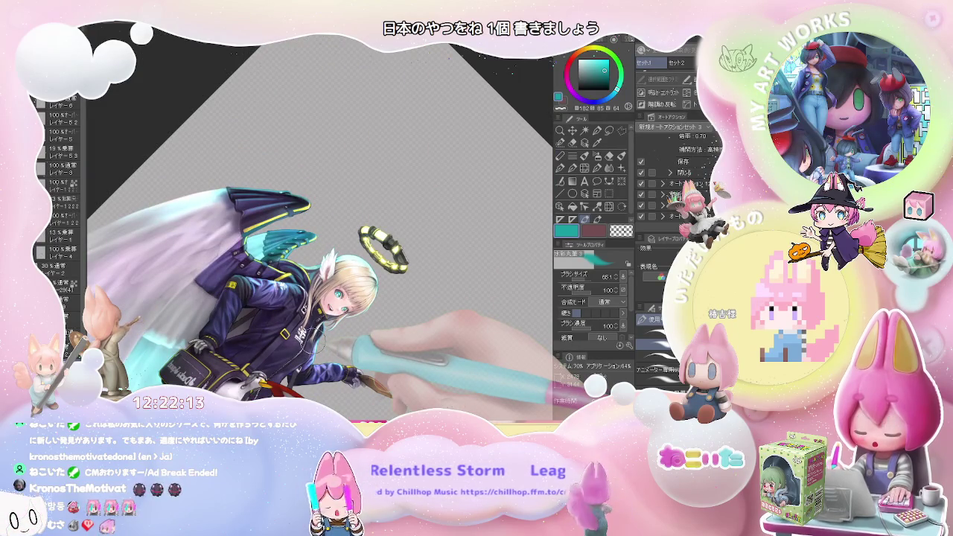
scroll(320, 339, down, 1)
scroll(322, 343, up, 1)
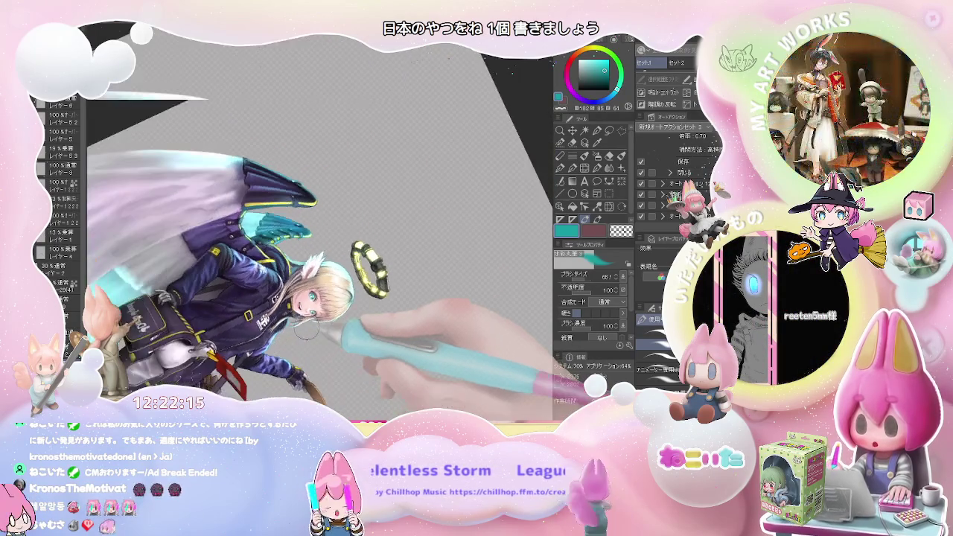
scroll(322, 343, up, 1)
scroll(298, 335, up, 1)
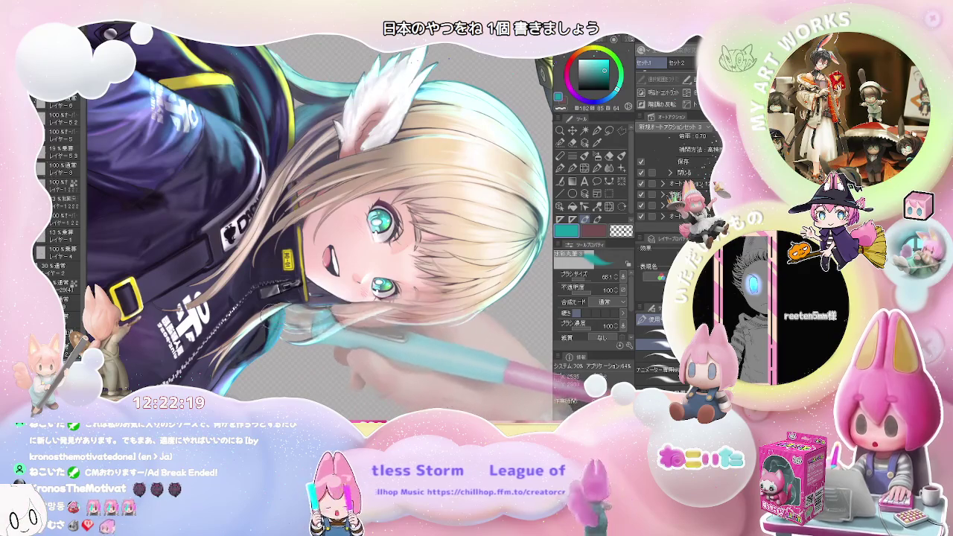
scroll(320, 335, down, 1)
scroll(321, 335, down, 1)
scroll(320, 335, down, 1)
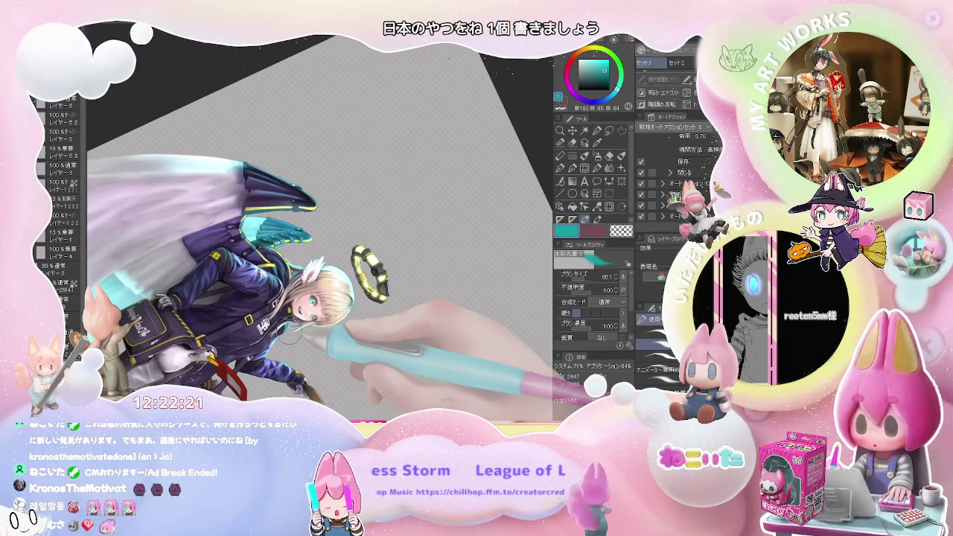
Rotate and zoom toward the upper body, then reset to an upright view of the whole character.
scroll(320, 335, down, 1)
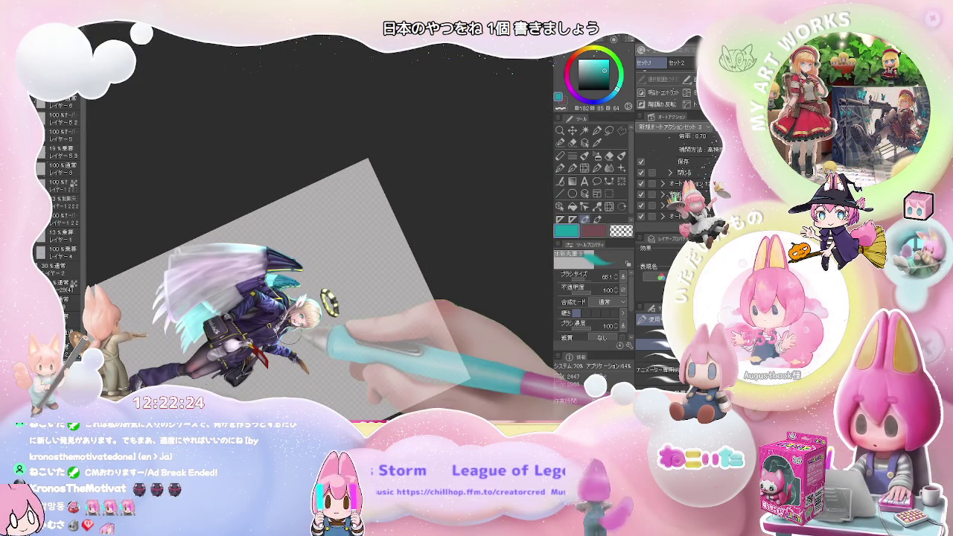
scroll(294, 335, up, 1)
scroll(261, 323, up, 1)
scroll(240, 316, up, 1)
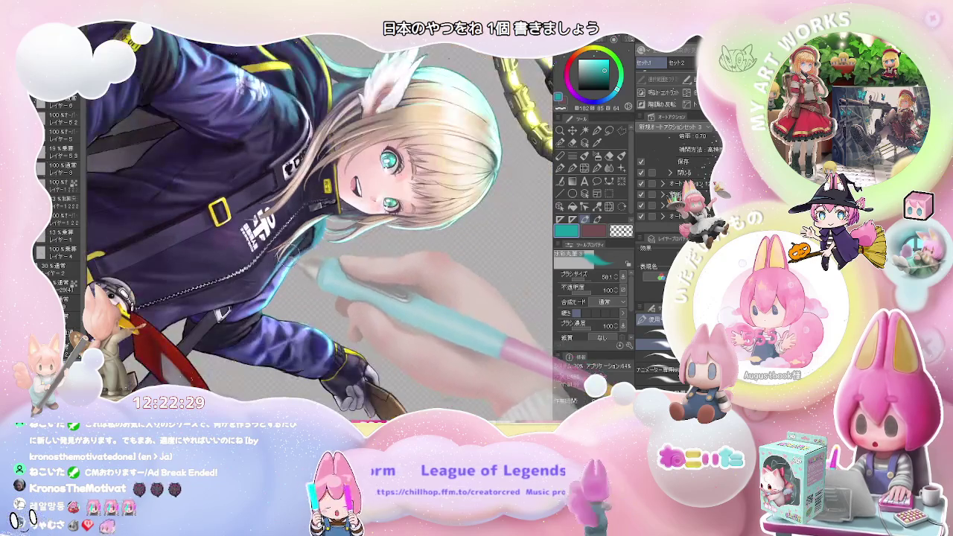
scroll(311, 232, down, 5)
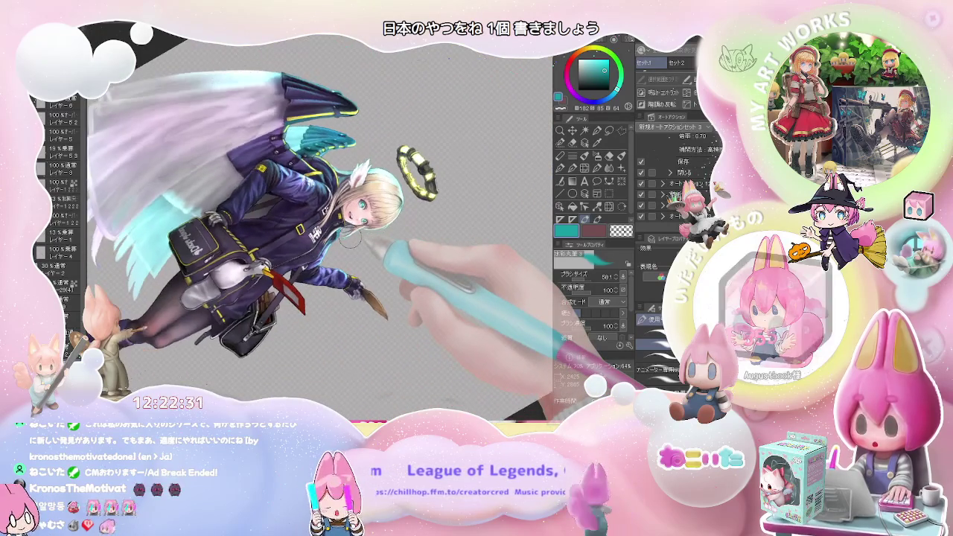
drag(351, 239, 356, 237)
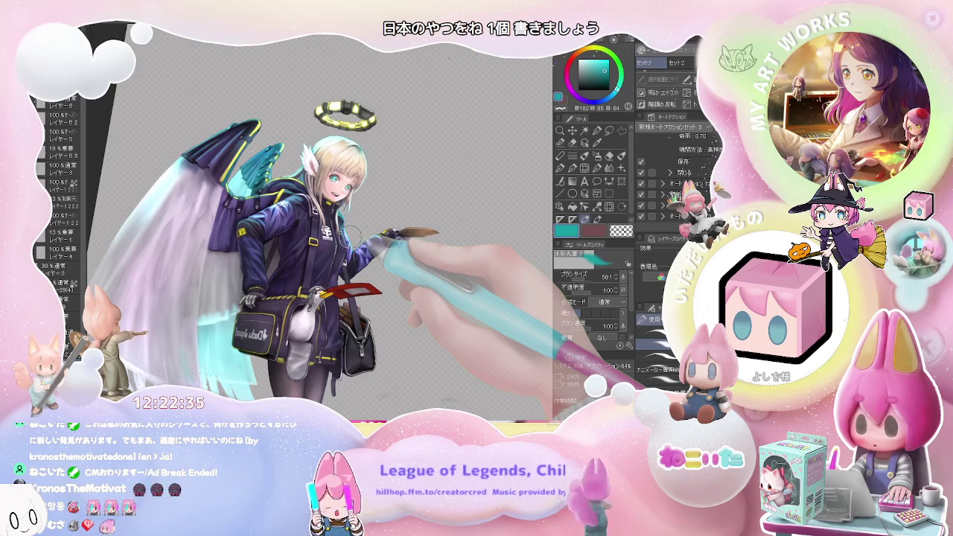
drag(350, 233, 321, 249)
scroll(313, 255, up, 3)
scroll(313, 256, up, 3)
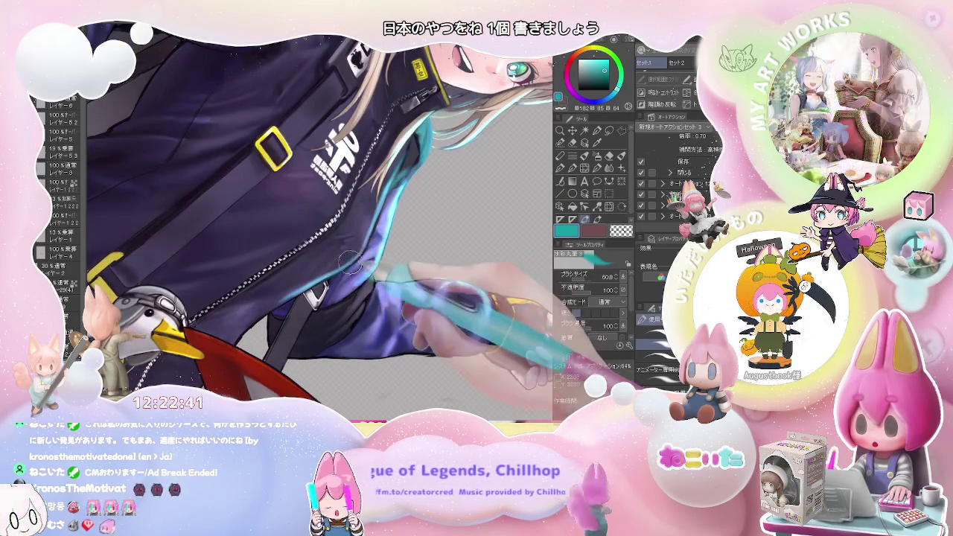
scroll(340, 265, down, 5)
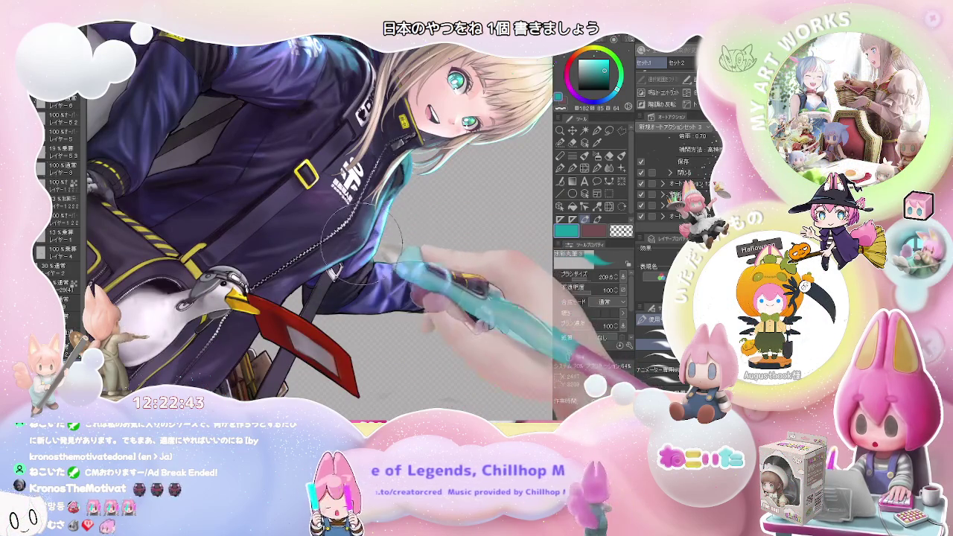
scroll(365, 244, down, 2)
scroll(376, 251, down, 2)
scroll(387, 261, down, 2)
scroll(402, 269, down, 2)
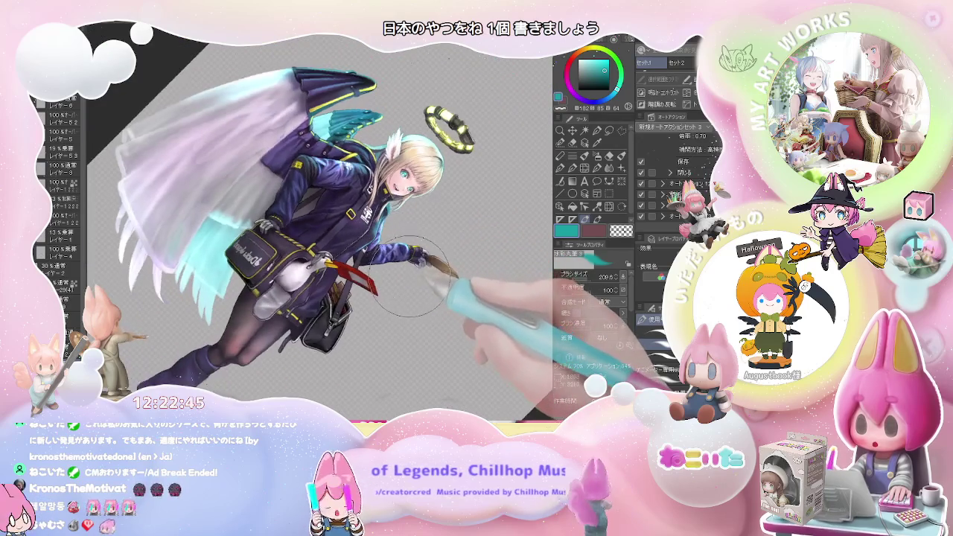
key(ctrl+0)
Paint a bluish light sheen on the raised purple jacket sleeve and chest at brush size about 206.
scroll(406, 277, down, 2)
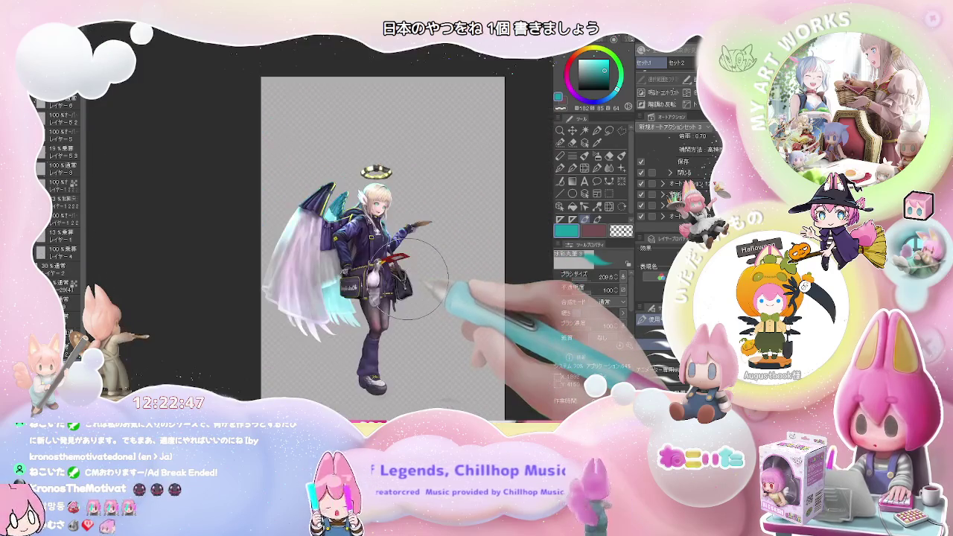
scroll(424, 274, up, 2)
scroll(420, 268, up, 2)
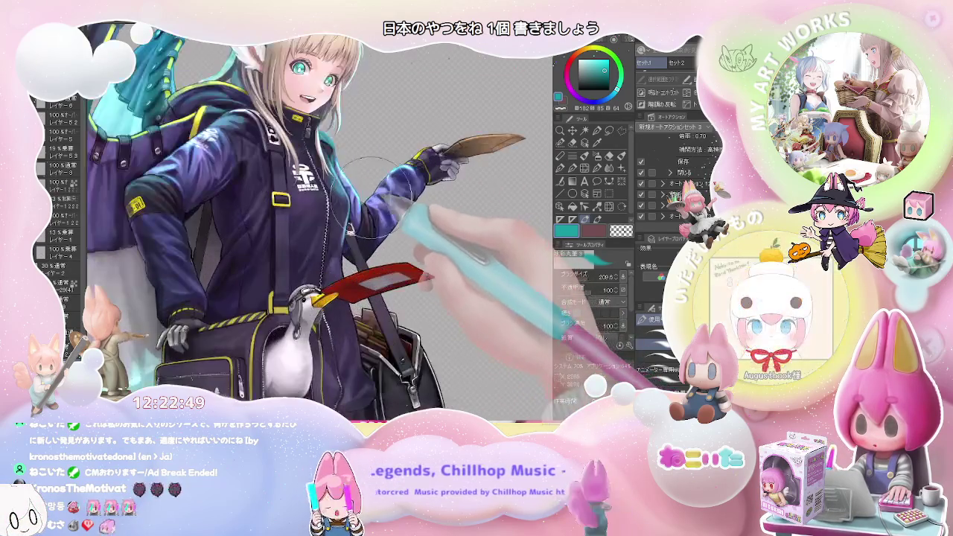
scroll(415, 264, up, 2)
scroll(411, 258, up, 2)
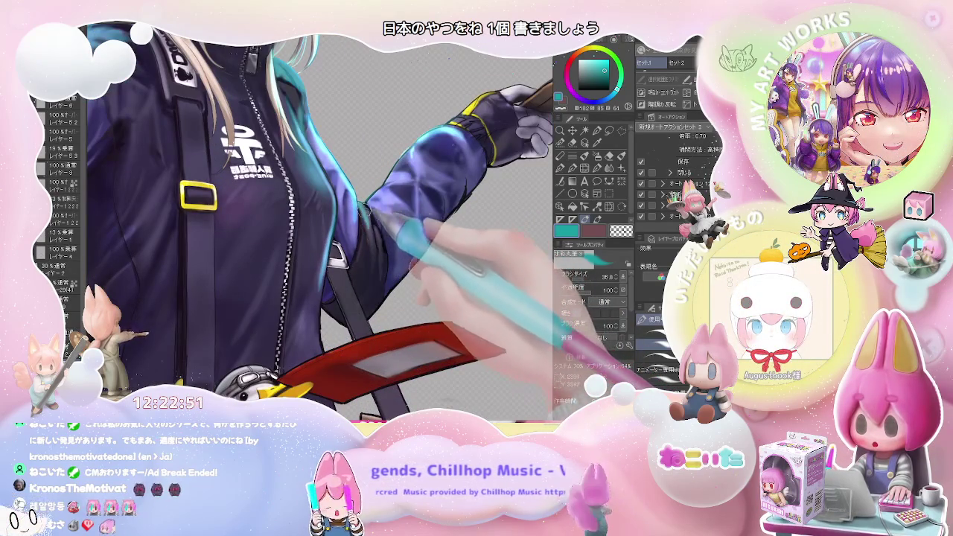
scroll(370, 238, down, 2)
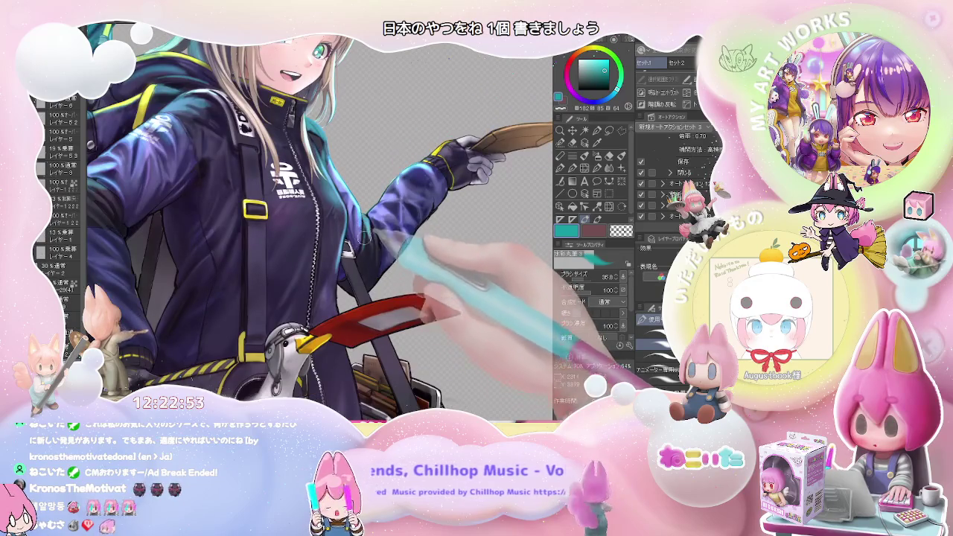
scroll(376, 231, down, 2)
scroll(368, 230, up, 2)
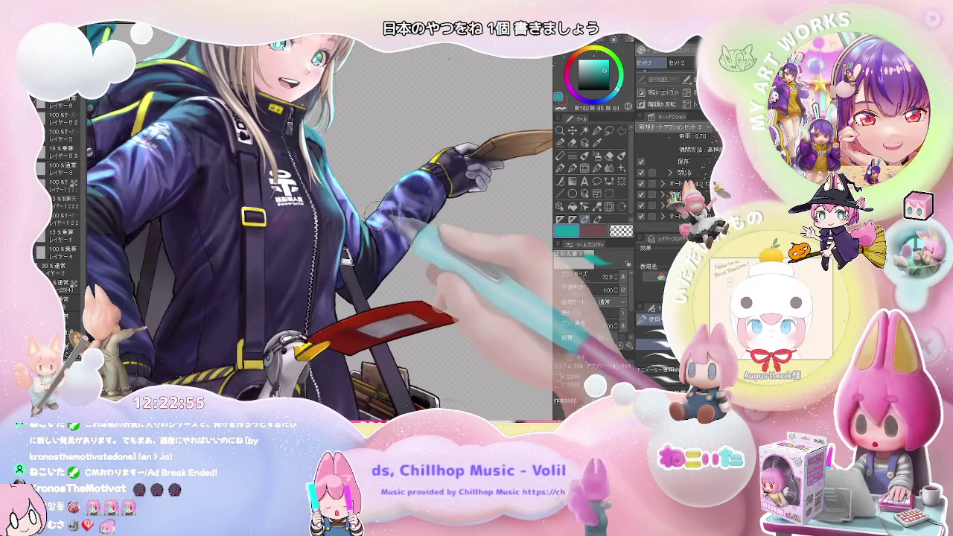
scroll(392, 227, down, 1)
scroll(424, 238, down, 1)
scroll(457, 249, down, 1)
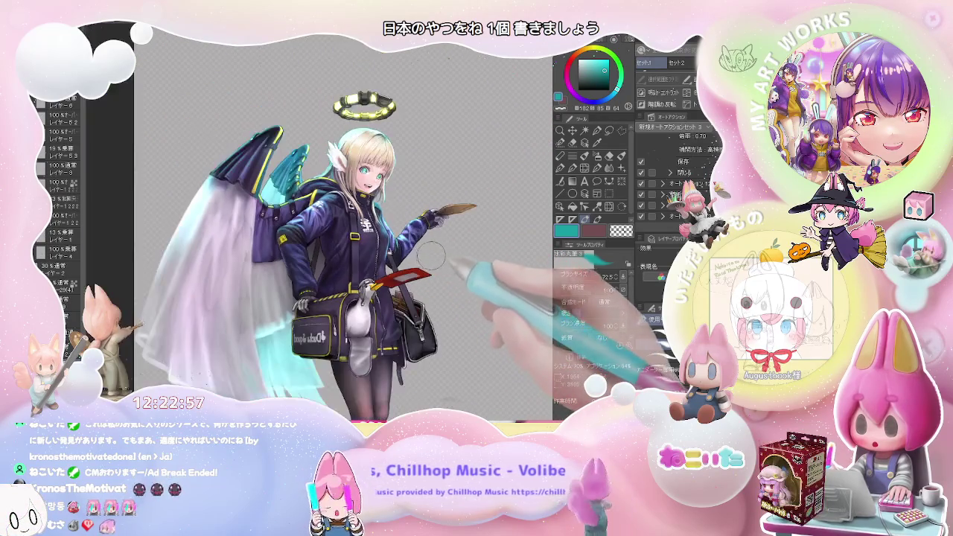
scroll(415, 208, up, 1)
key(minus)
scroll(371, 227, up, 2)
scroll(371, 216, up, 2)
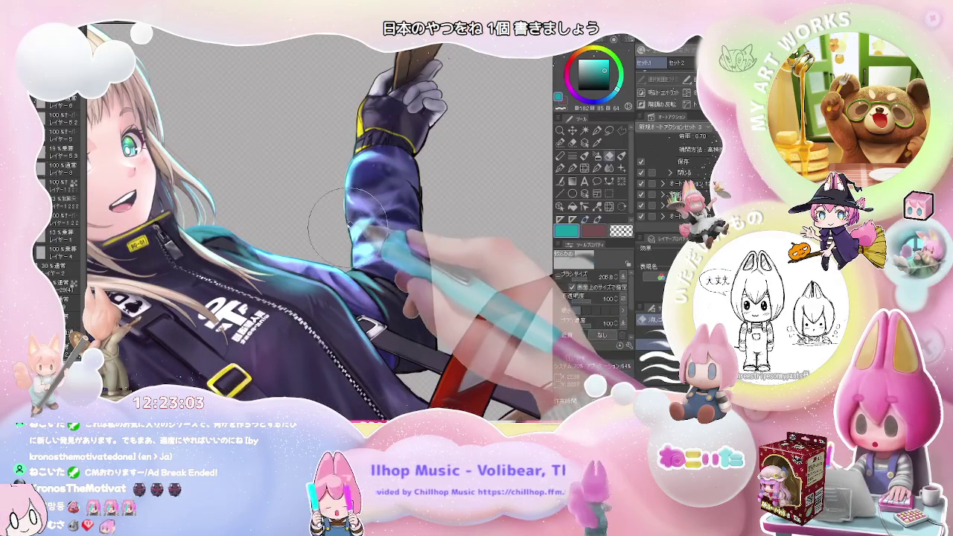
scroll(387, 216, down, 1)
scroll(387, 216, down, 1)
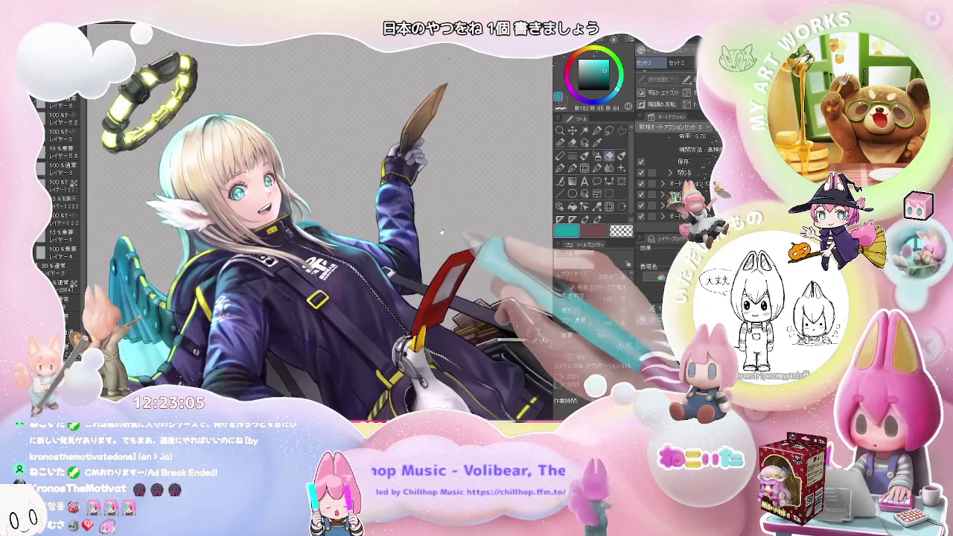
scroll(361, 242, up, 2)
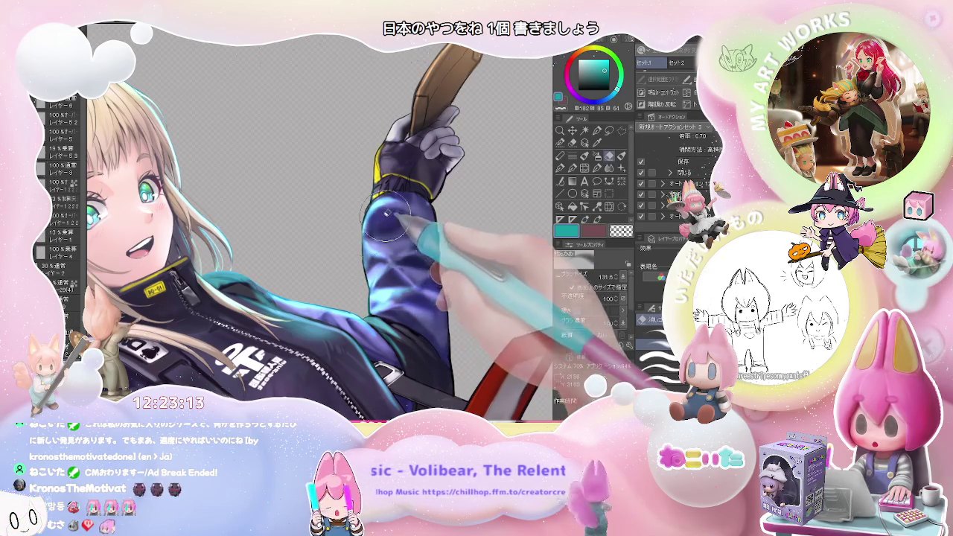
key(ctrl+0)
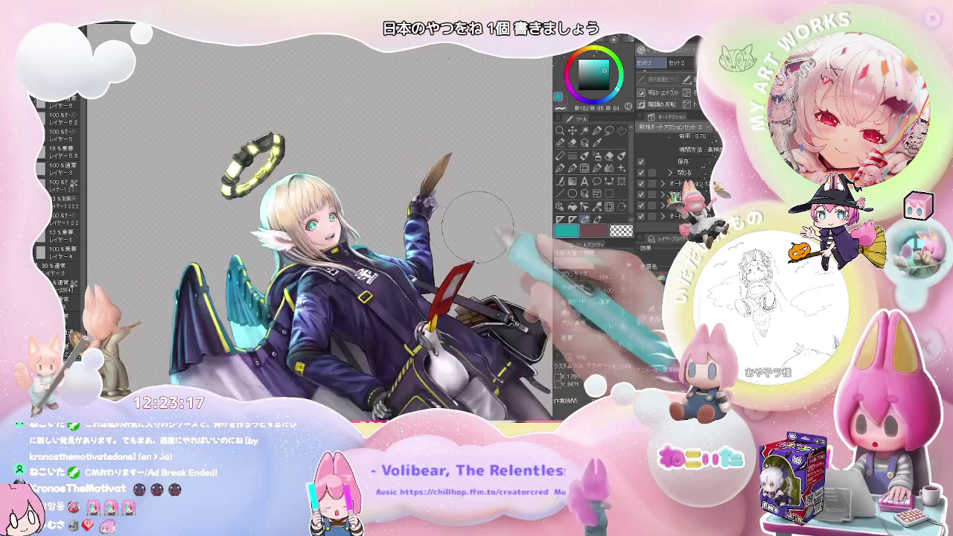
drag(445, 223, 387, 305)
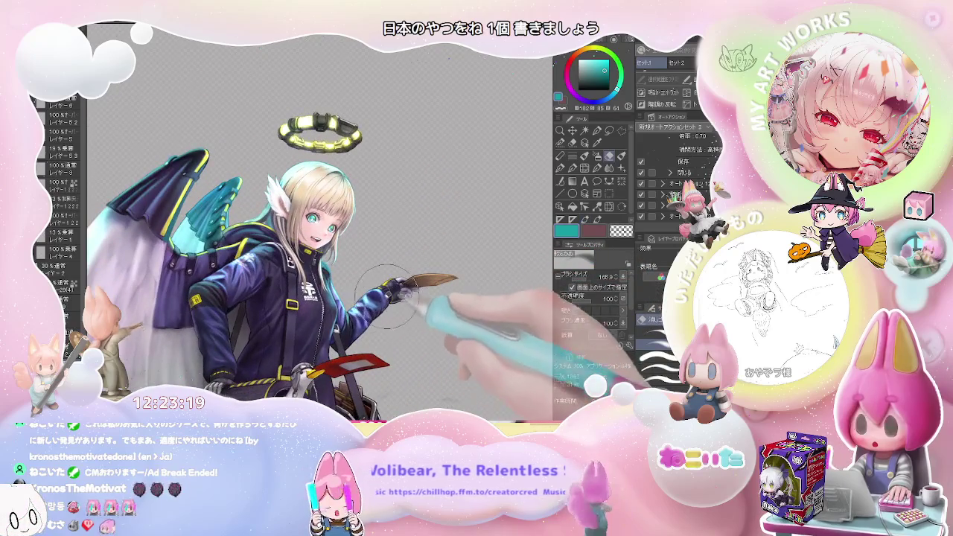
scroll(391, 290, up, 2)
scroll(347, 323, up, 1)
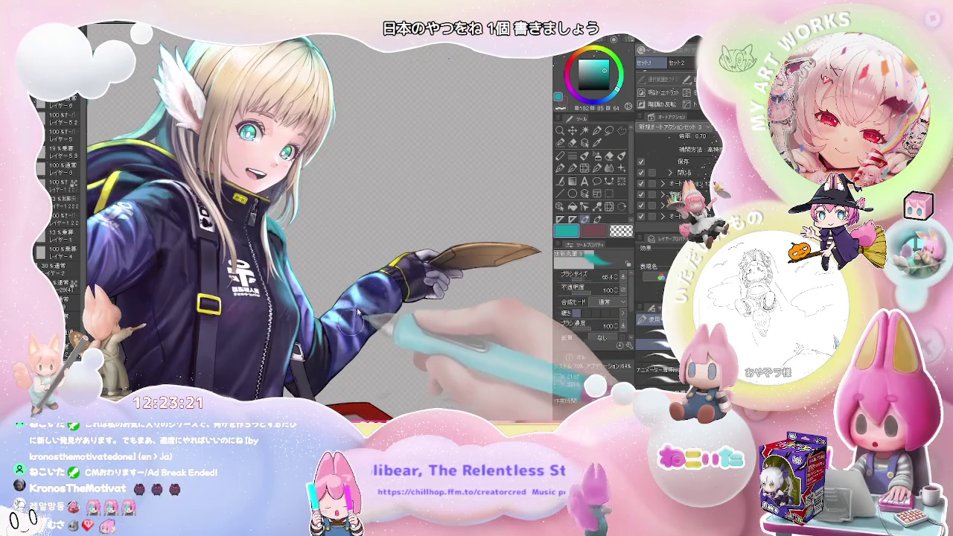
scroll(353, 314, down, 1)
scroll(365, 328, down, 1)
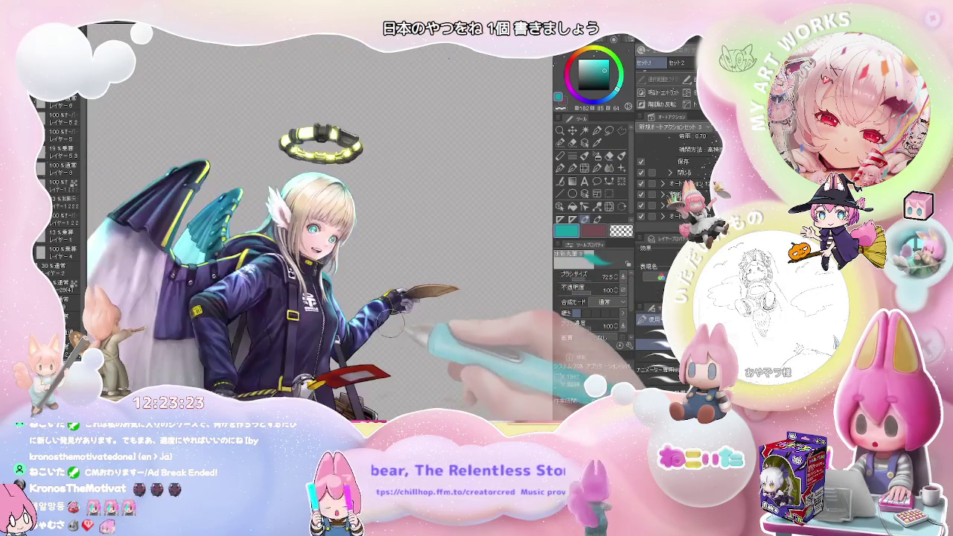
scroll(410, 337, down, 1)
scroll(417, 335, up, 1)
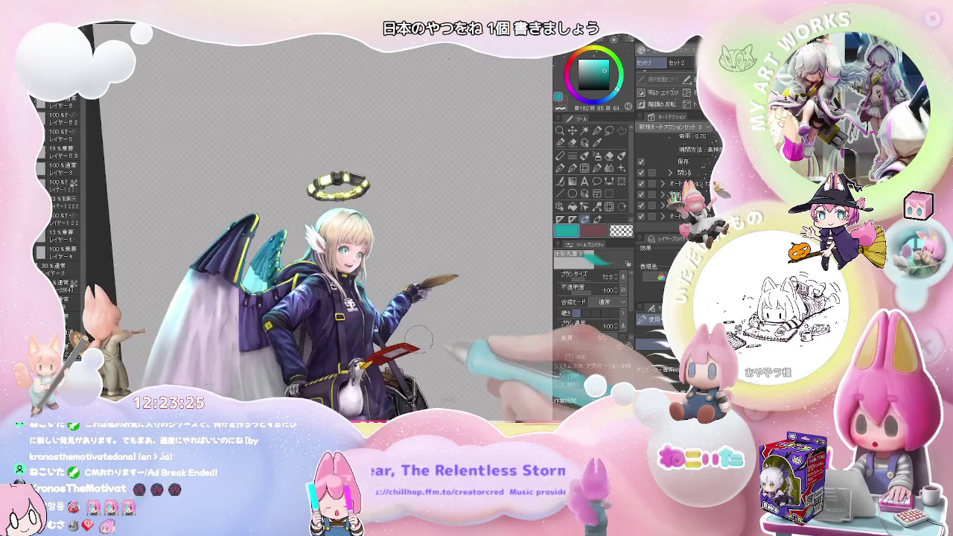
scroll(395, 324, up, 1)
scroll(373, 313, up, 1)
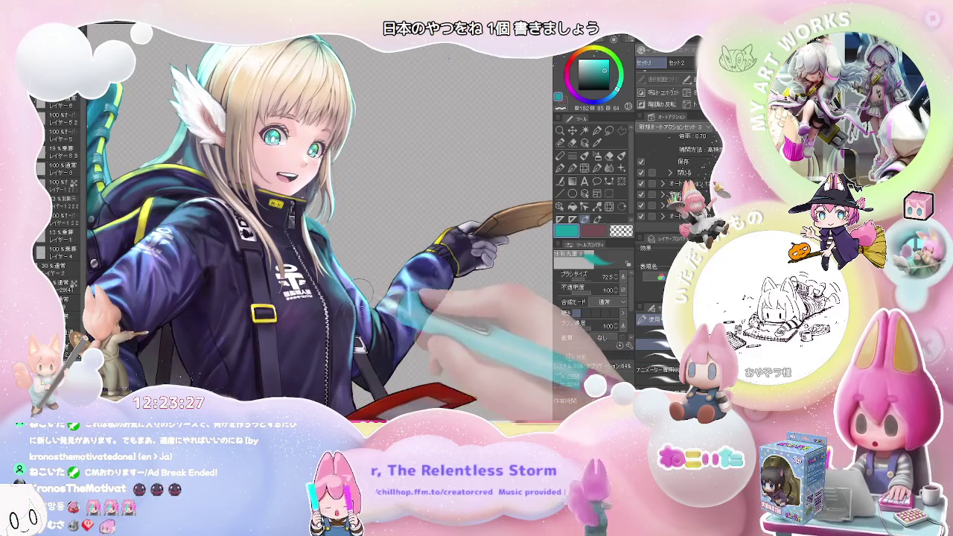
scroll(382, 322, down, 3)
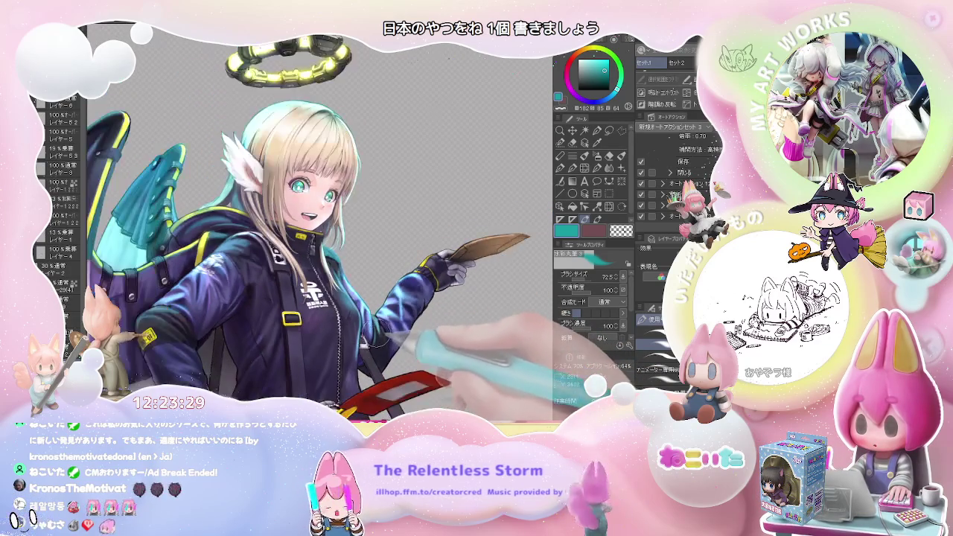
scroll(424, 293, up, 2)
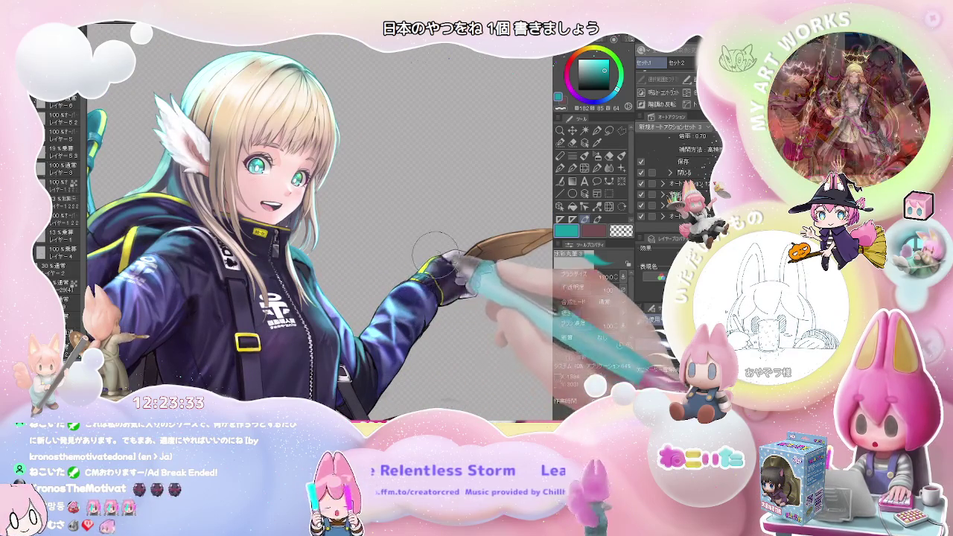
scroll(449, 244, down, 1)
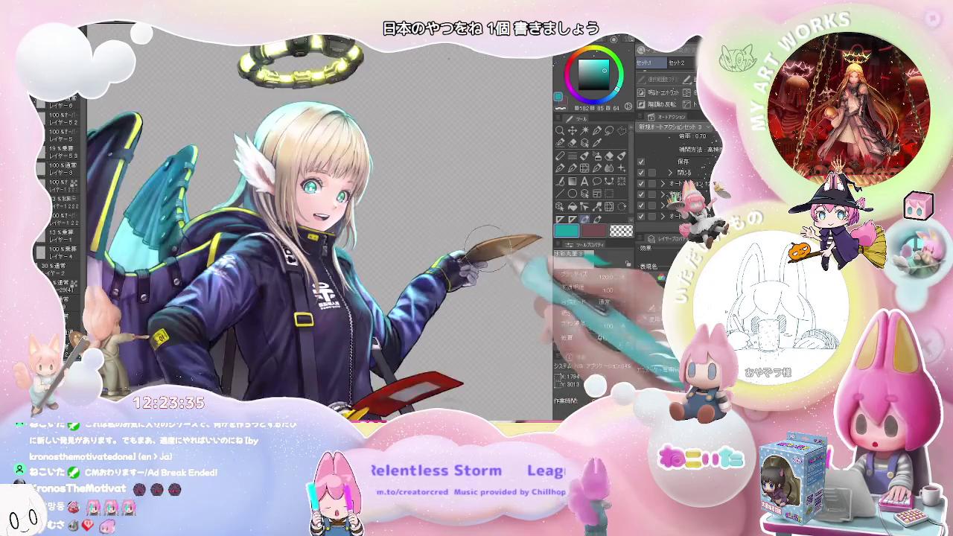
scroll(476, 249, down, 1)
scroll(514, 253, down, 1)
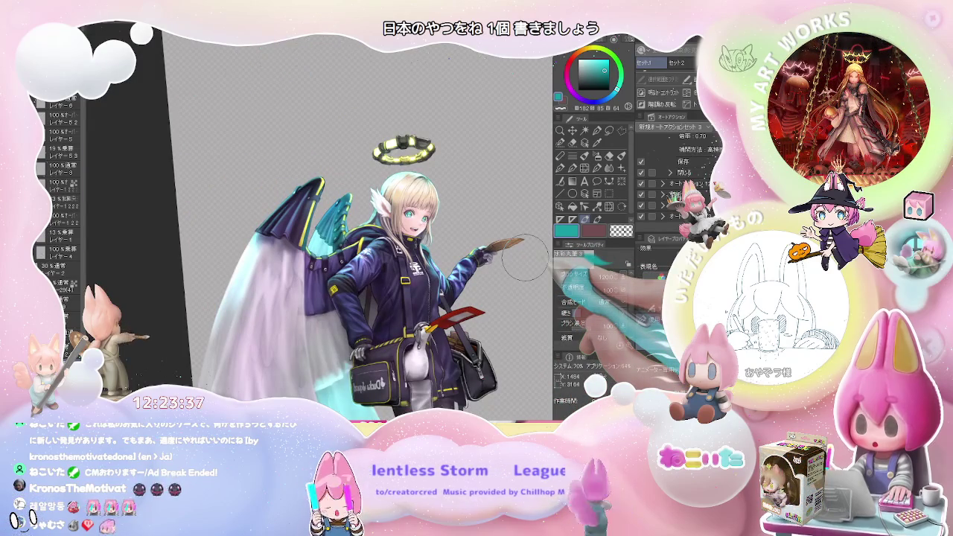
scroll(525, 257, down, 2)
scroll(525, 257, down, 1)
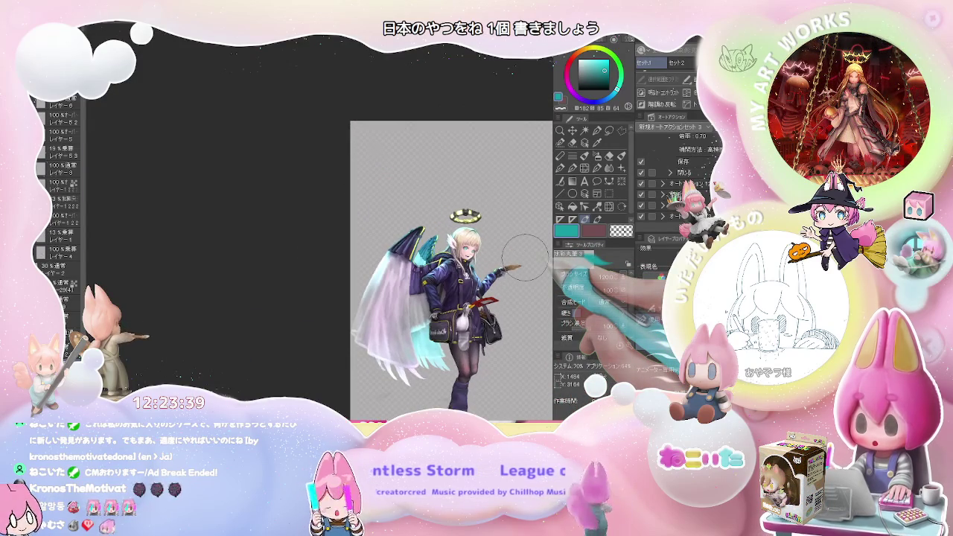
scroll(525, 257, up, 2)
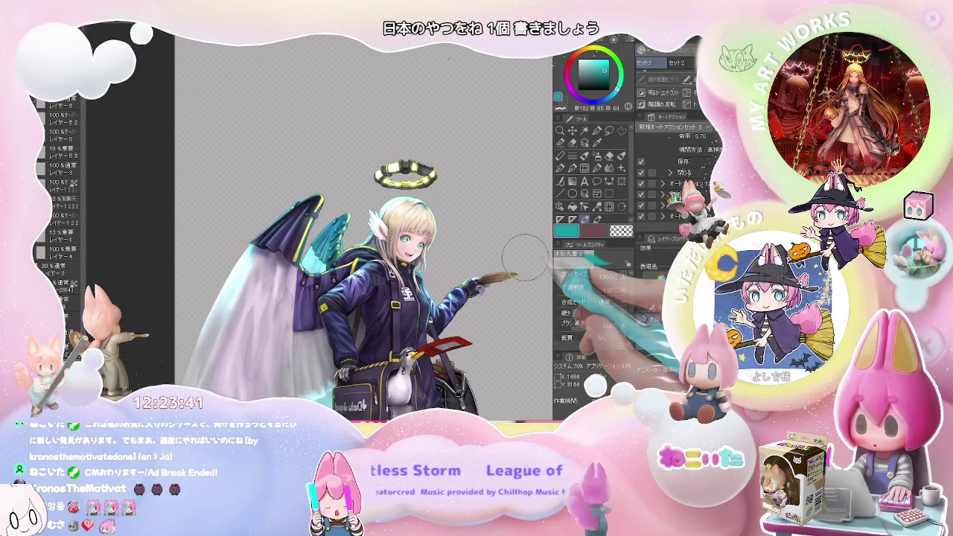
scroll(525, 257, up, 1)
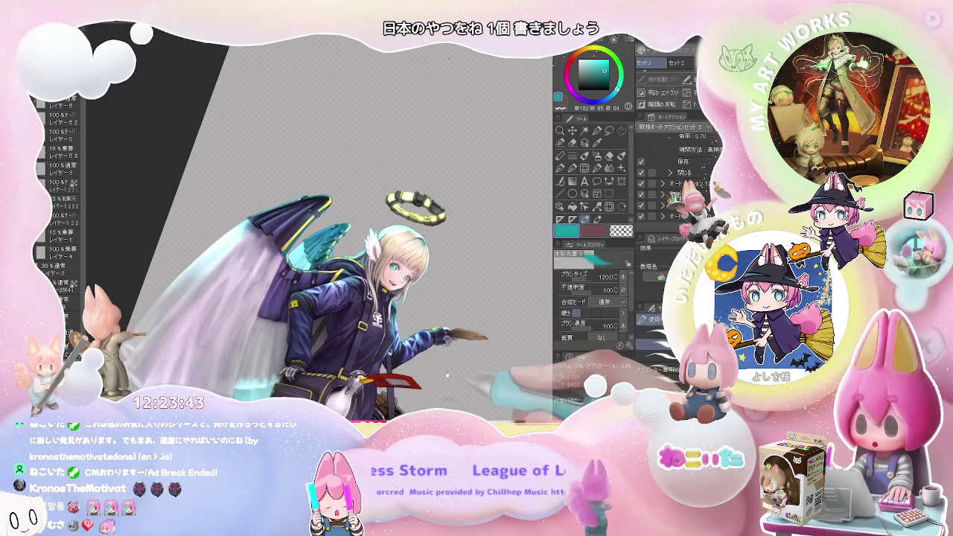
Tilt the view, shift the character up-left and zoom in and out around her.
drag(525, 257, 409, 277)
scroll(408, 277, up, 2)
scroll(409, 277, up, 2)
scroll(409, 277, up, 2)
scroll(350, 309, up, 2)
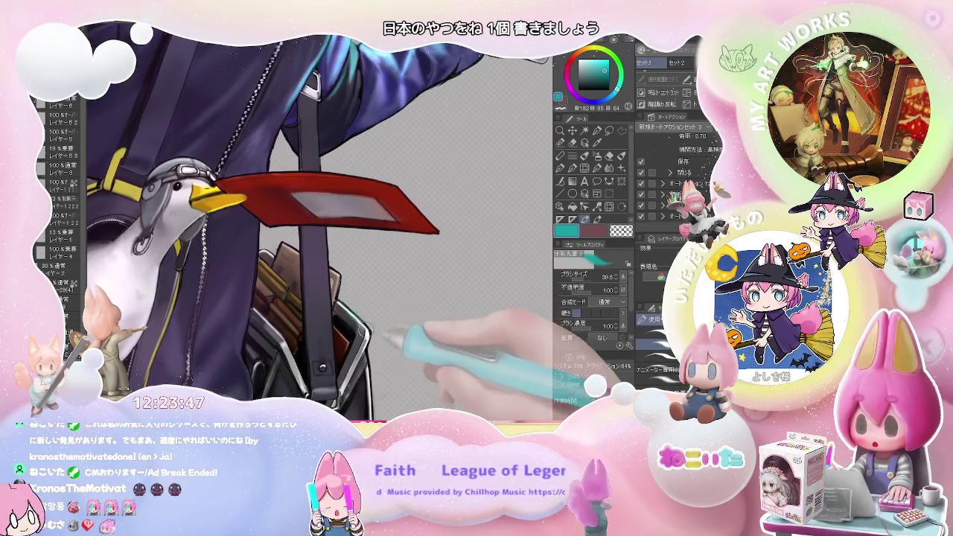
scroll(367, 337, down, 2)
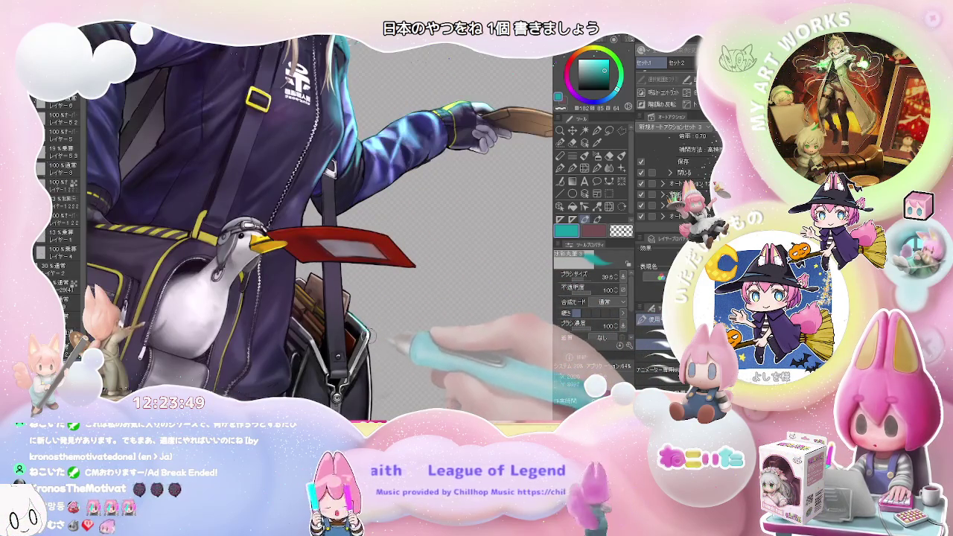
scroll(357, 350, down, 3)
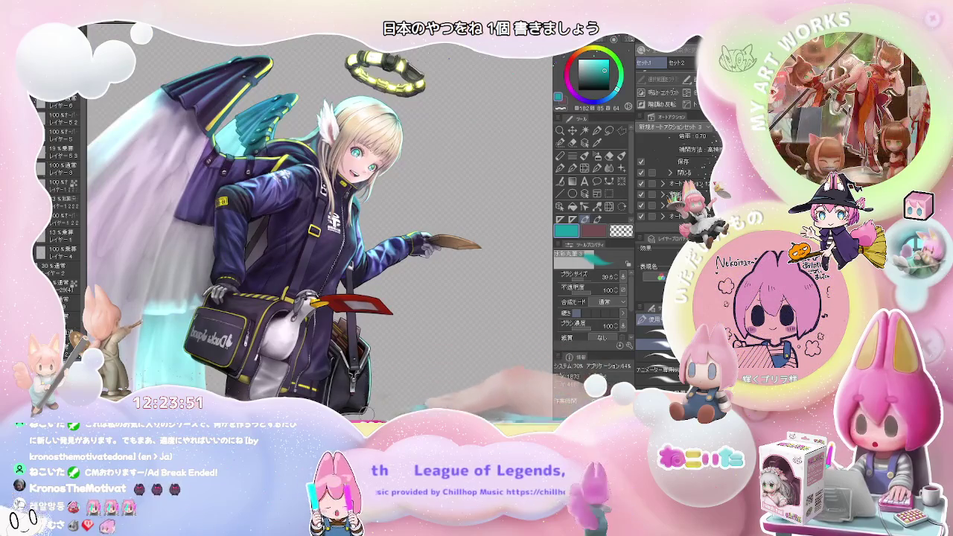
scroll(396, 379, up, 2)
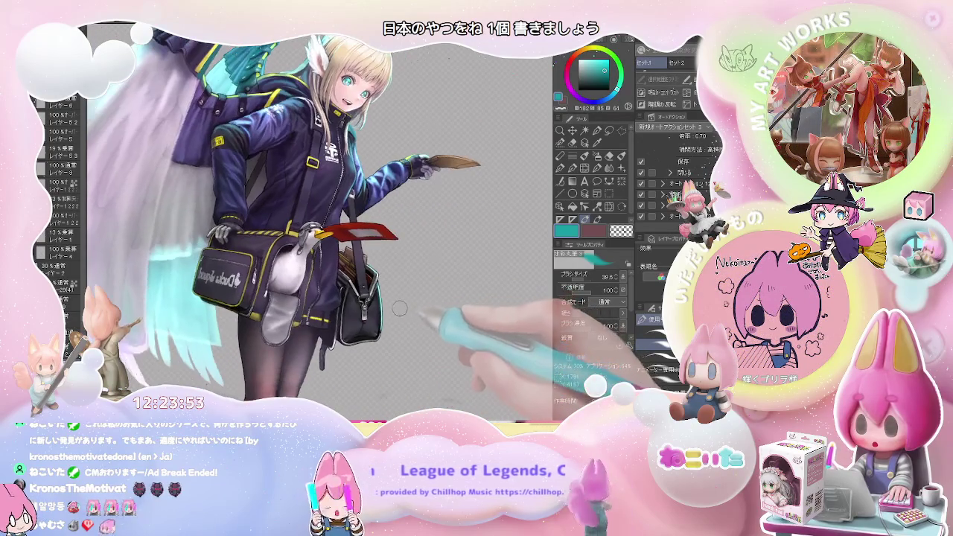
scroll(332, 189, up, 2)
scroll(349, 202, up, 2)
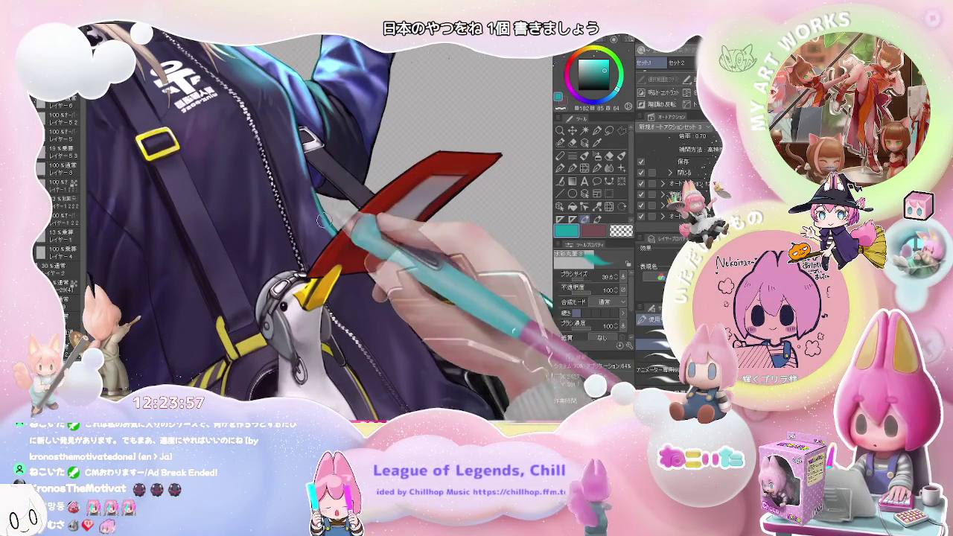
scroll(315, 207, down, 1)
scroll(316, 220, down, 2)
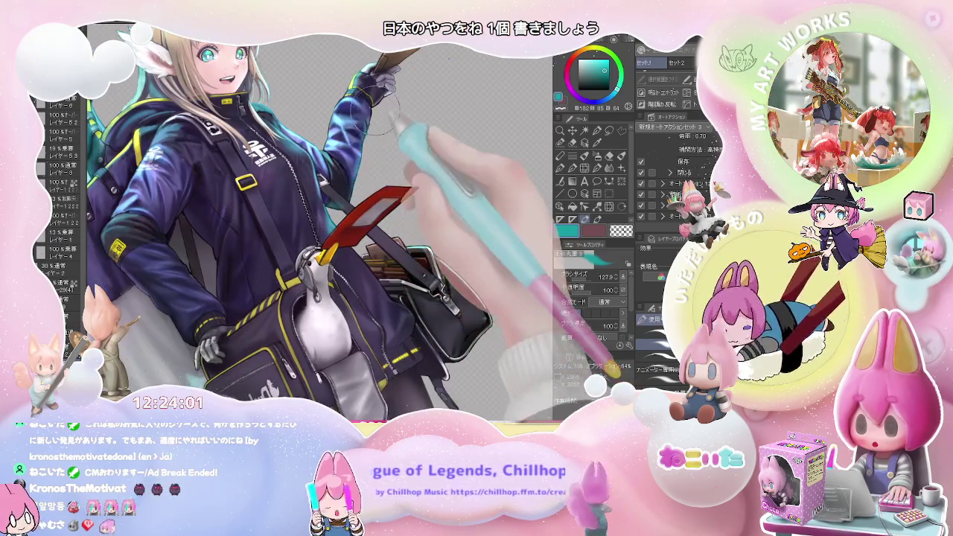
Return to an upright full-page view with the neon locker-wall background showing behind the girl.
key(ctrl+0)
scroll(398, 141, down, 2)
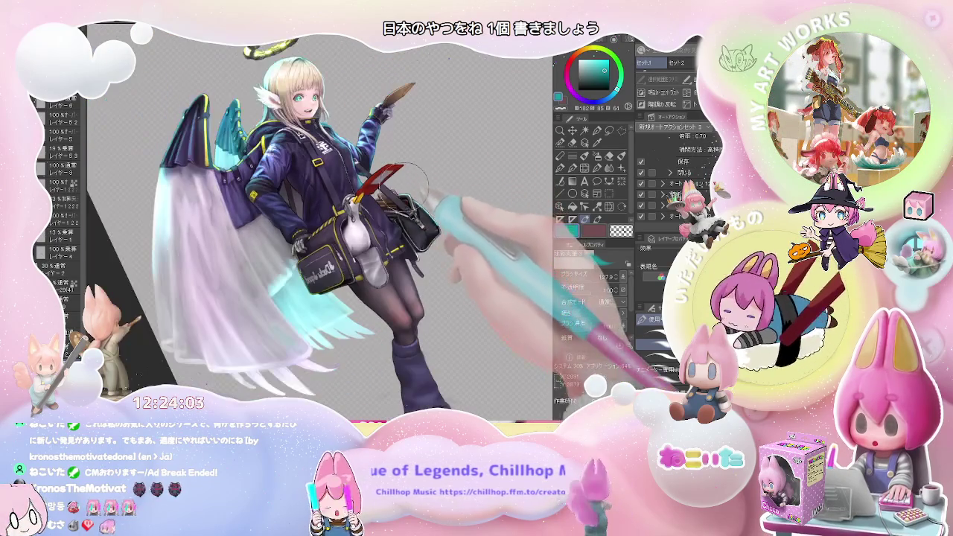
key(ctrl+0)
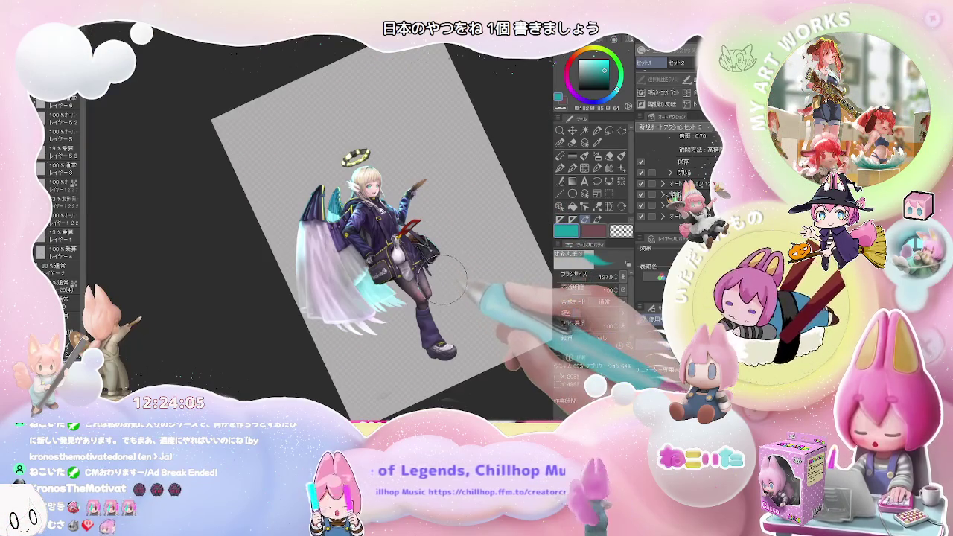
scroll(446, 279, up, 2)
key(asciicircum)
key(asciicircum)
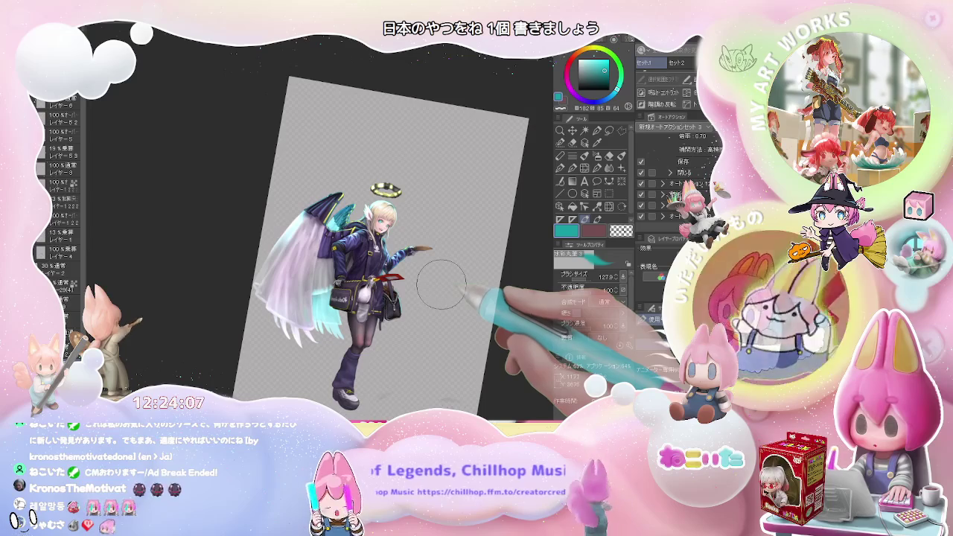
scroll(443, 302, up, 3)
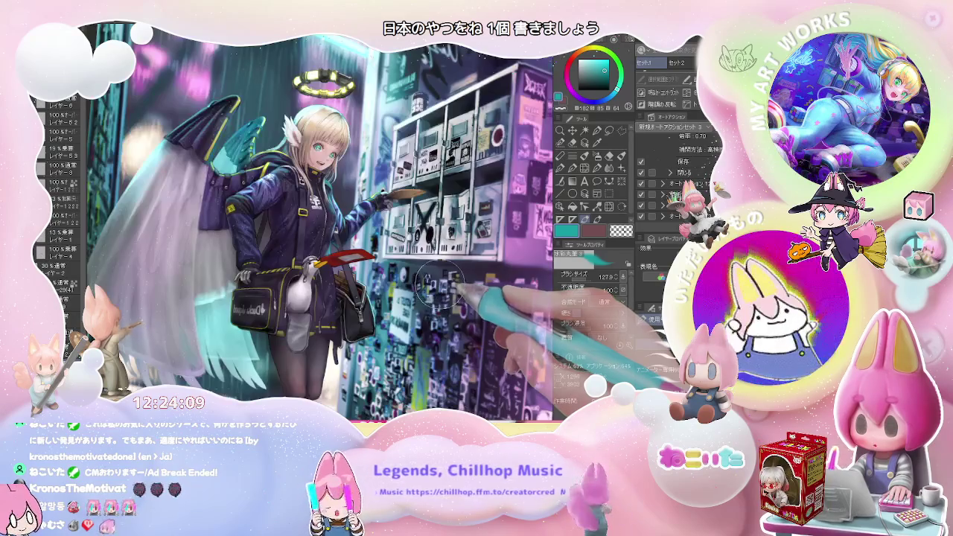
Mirror the scene so the lockers sit on the left, then zoom and pan to show the whole neon booth.
scroll(438, 283, down, 2)
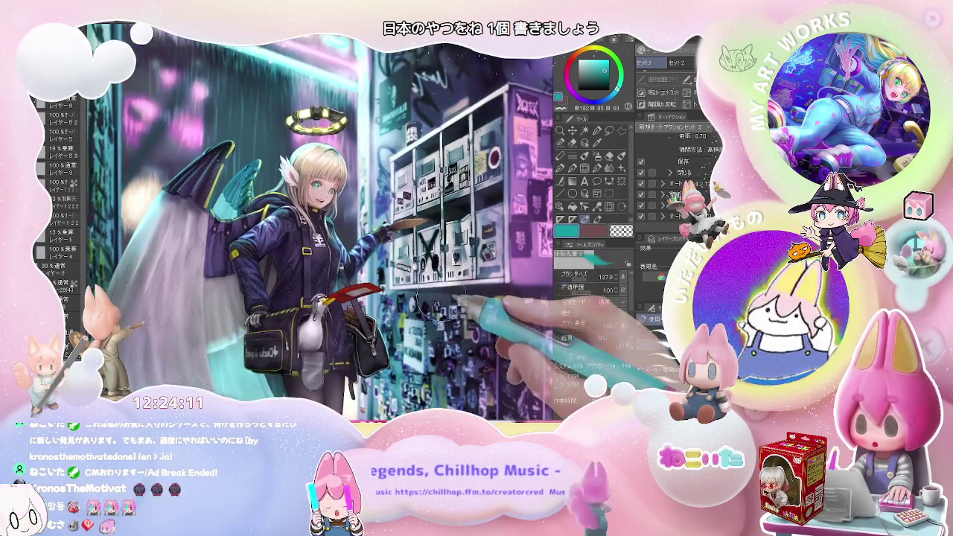
scroll(443, 305, down, 5)
scroll(446, 301, up, 5)
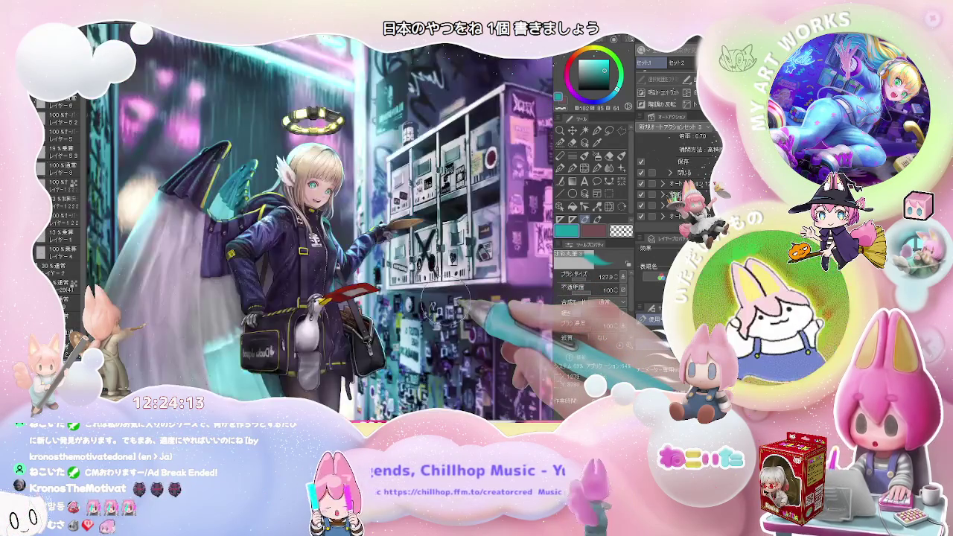
key(h)
scroll(458, 299, up, 2)
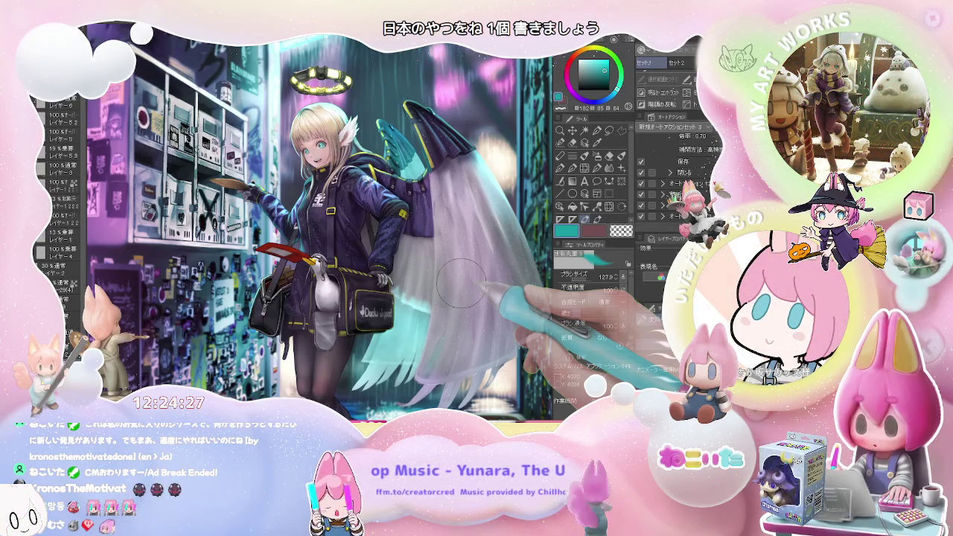
scroll(461, 283, down, 3)
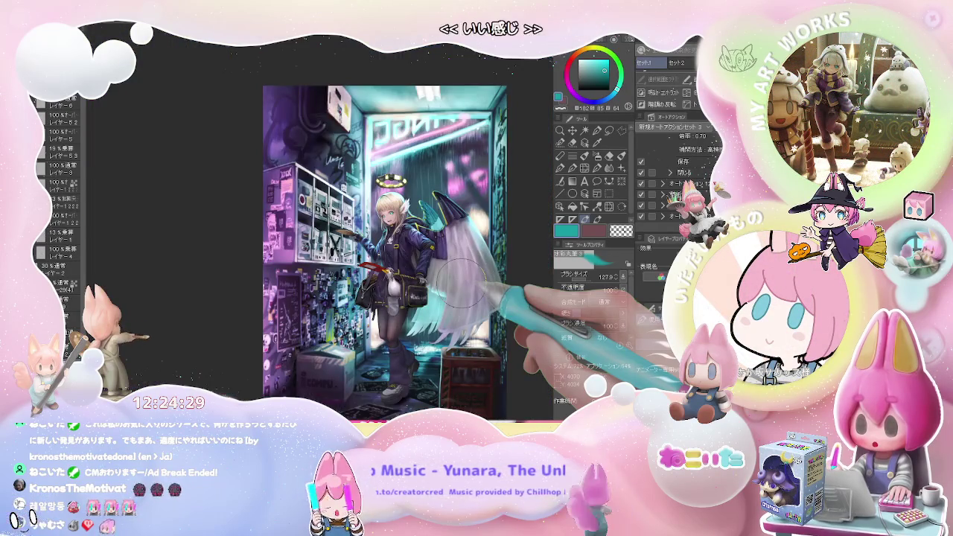
scroll(457, 282, up, 3)
scroll(462, 283, down, 3)
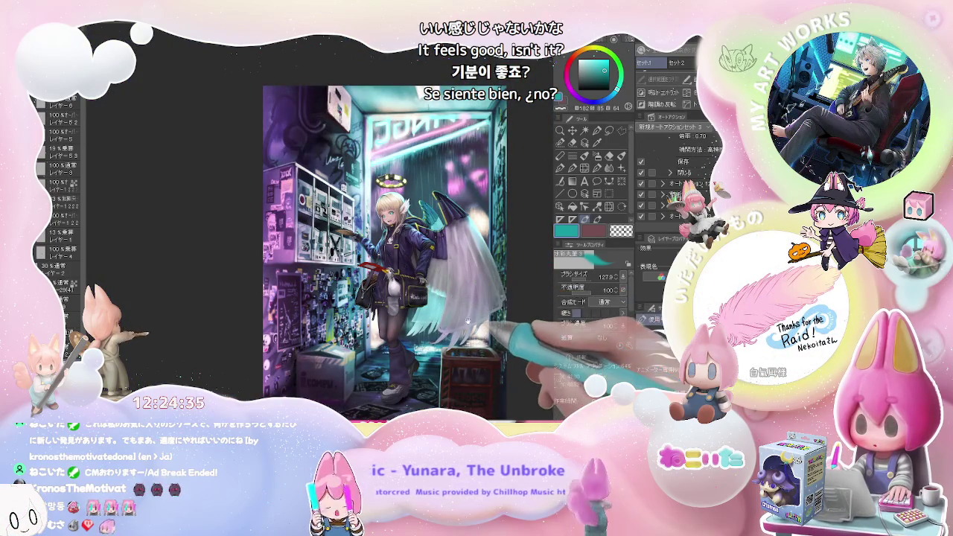
drag(467, 325, 402, 305)
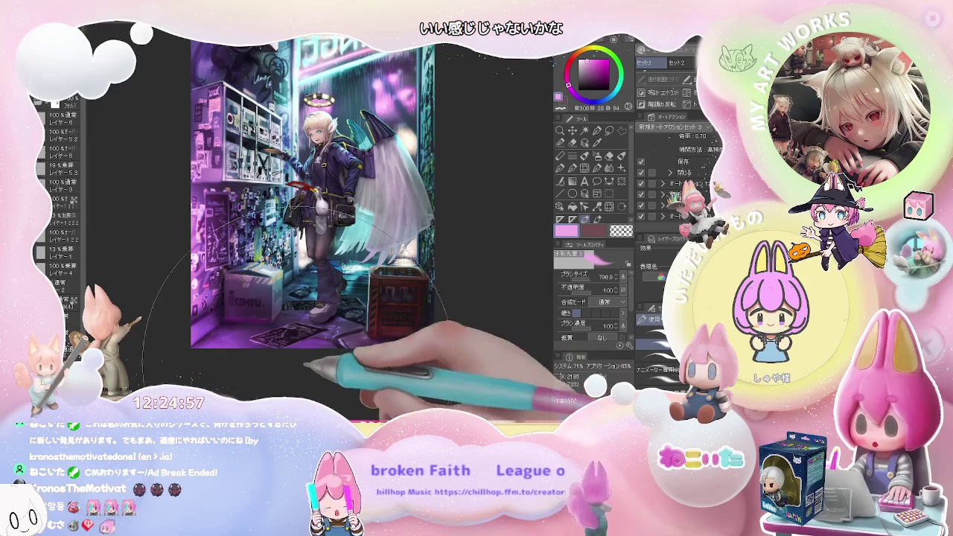
Zoom in on the booth's upper area, pick yellow, then zoom back out.
key(ctrl+plus)
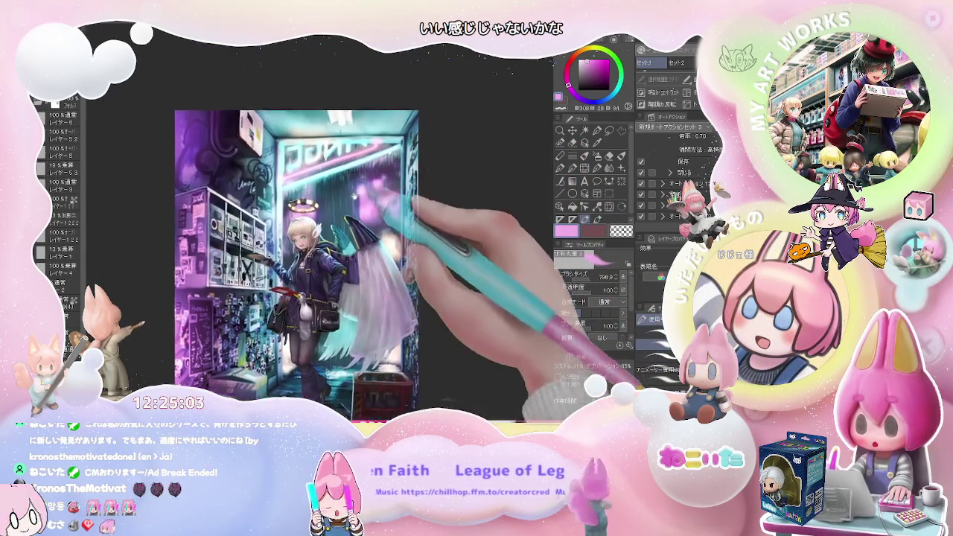
key(ctrl+plus)
click(598, 65)
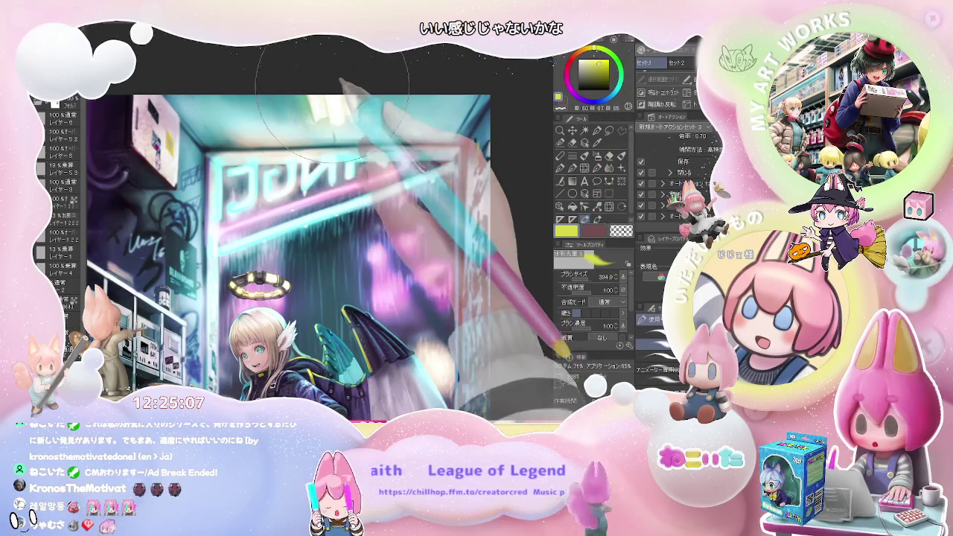
key(ctrl+minus)
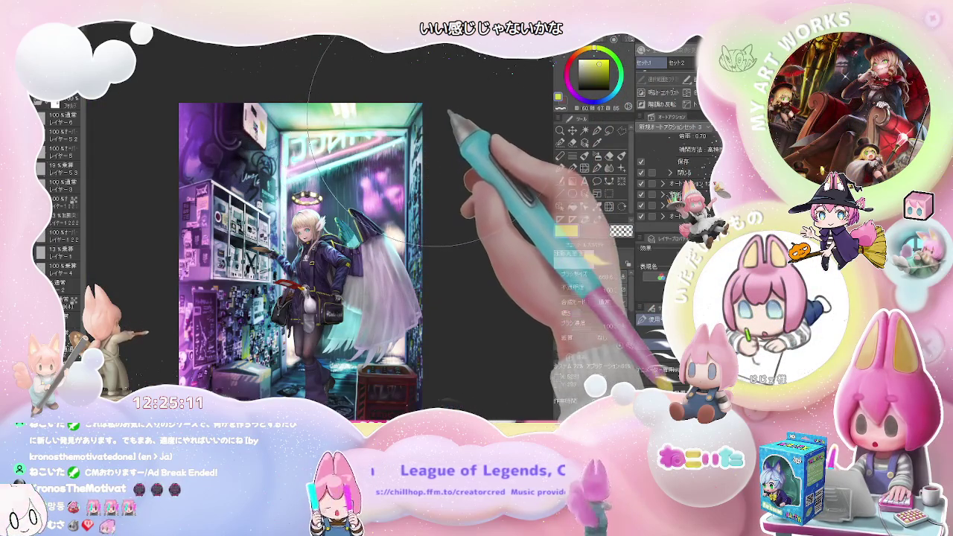
Tilt the canvas view and paint cyan rain streaks across the back wall.
drag(391, 152, 451, 237)
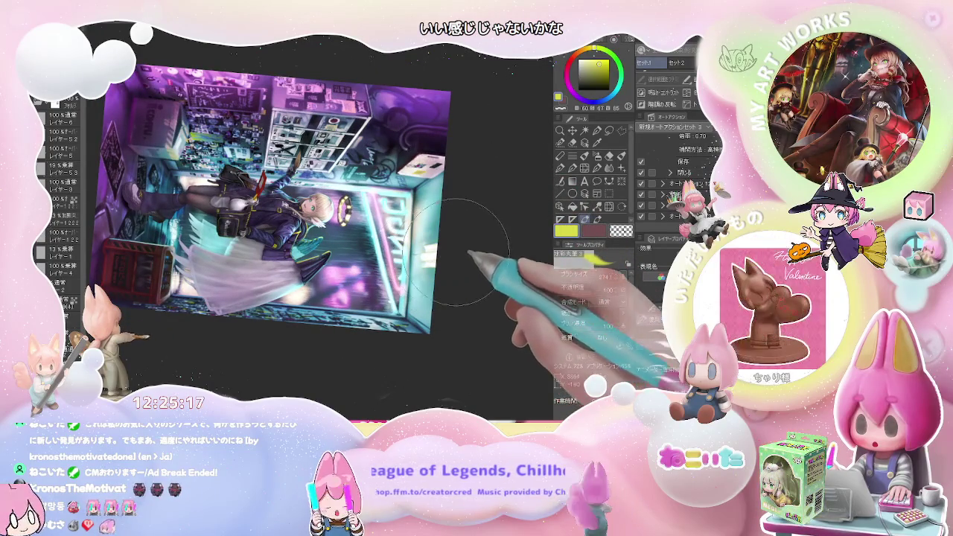
drag(447, 255, 490, 294)
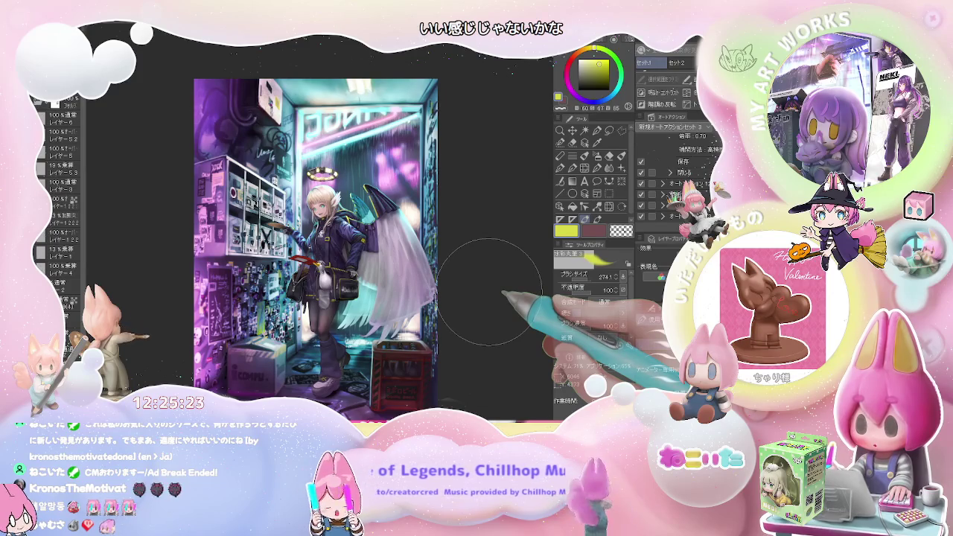
scroll(358, 139, up, 3)
alt+click(358, 139)
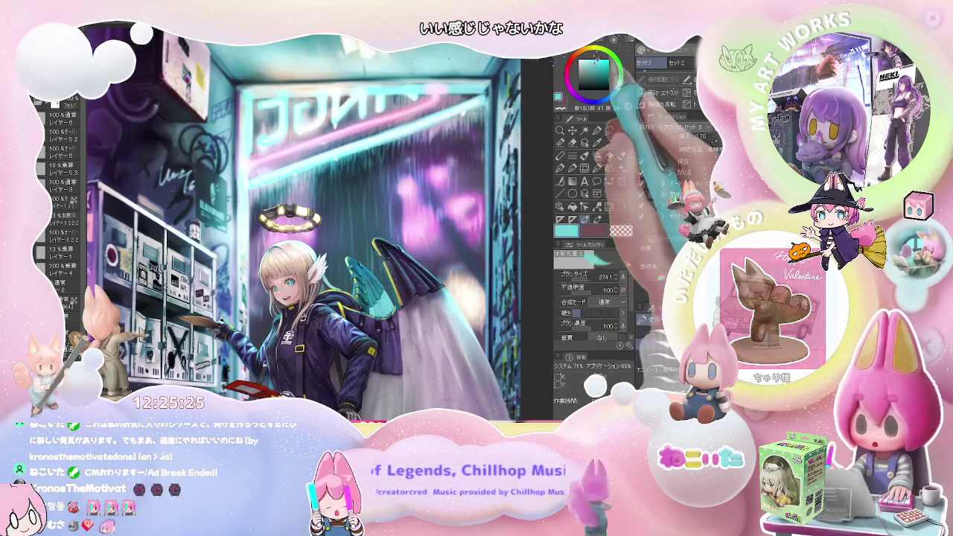
drag(358, 139, 447, 119)
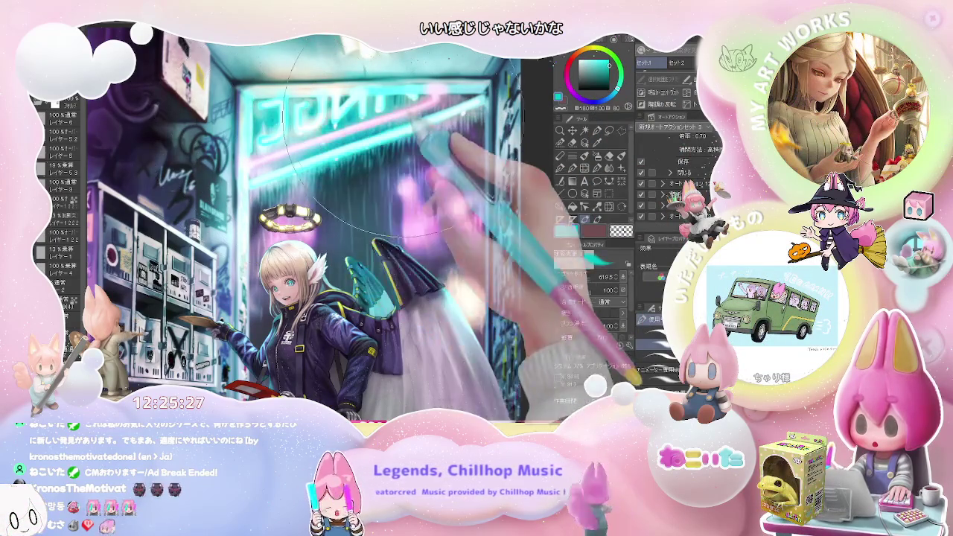
Rotate the view back upright and mirror it horizontally to check balance.
key(ctrl+0)
mouse_move(447, 223)
mouse_down()
mouse_move(513, 183)
mouse_move(417, 253)
mouse_up()
scroll(392, 280, up, 3)
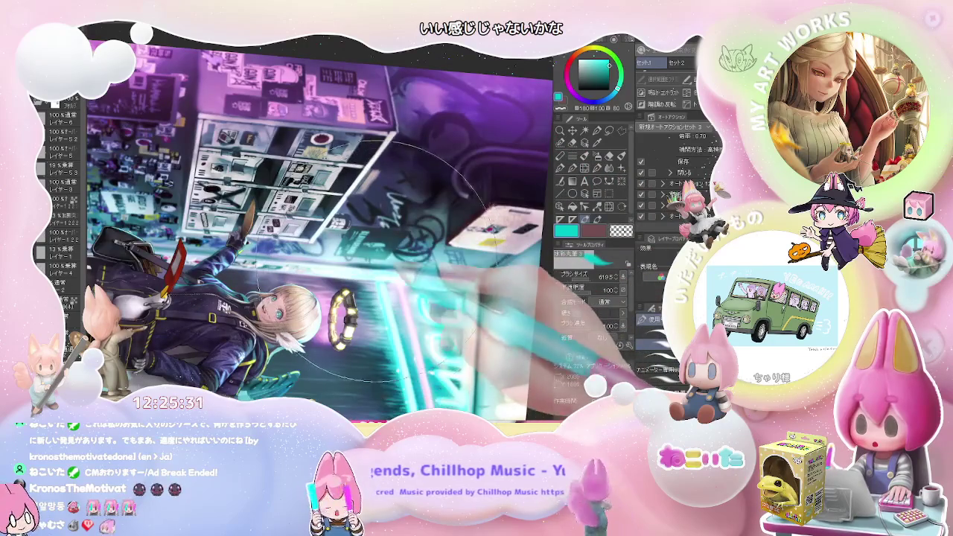
key(ctrl+0)
drag(490, 287, 447, 283)
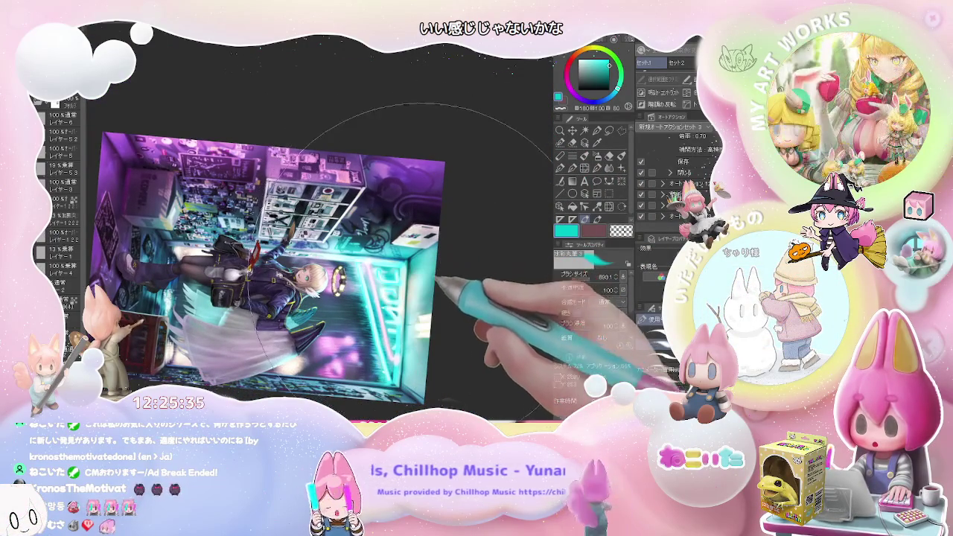
drag(447, 389, 477, 319)
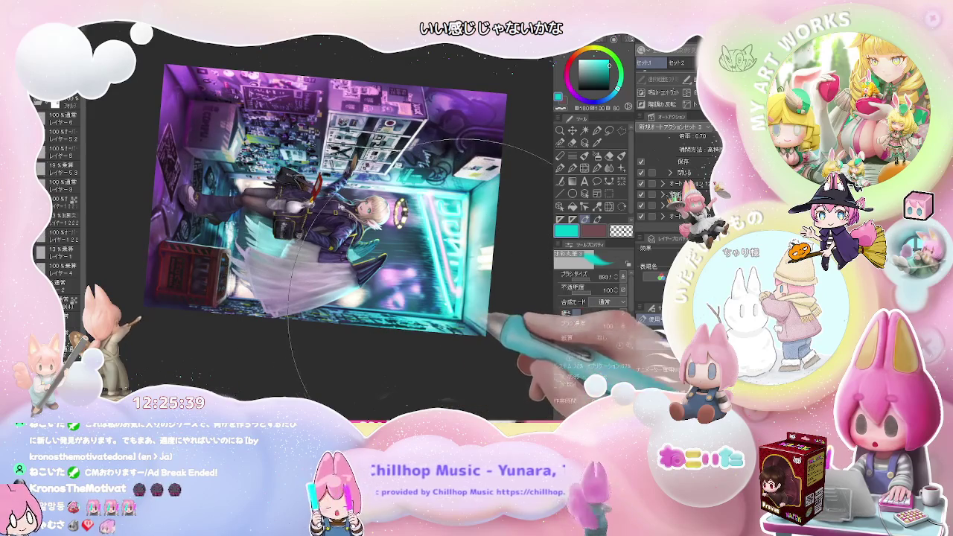
drag(417, 283, 447, 298)
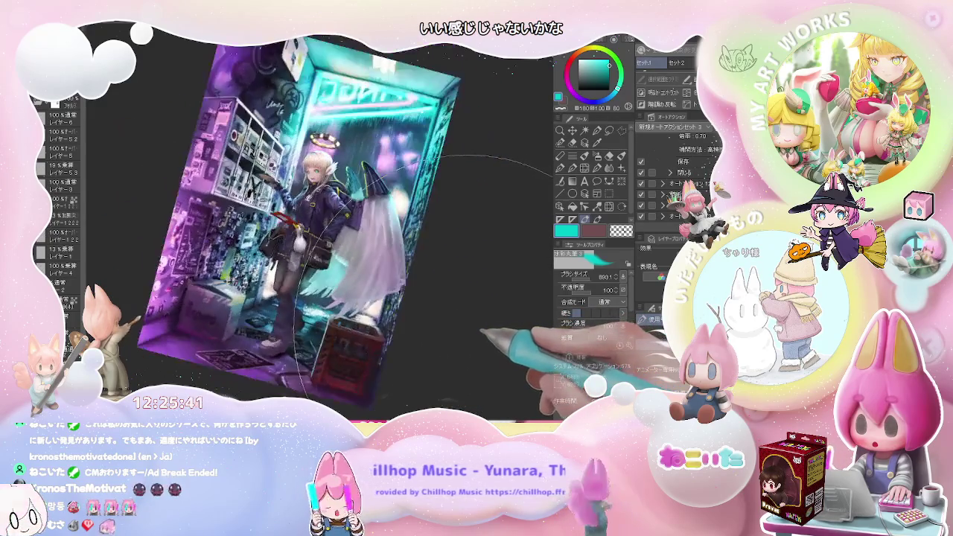
key(h)
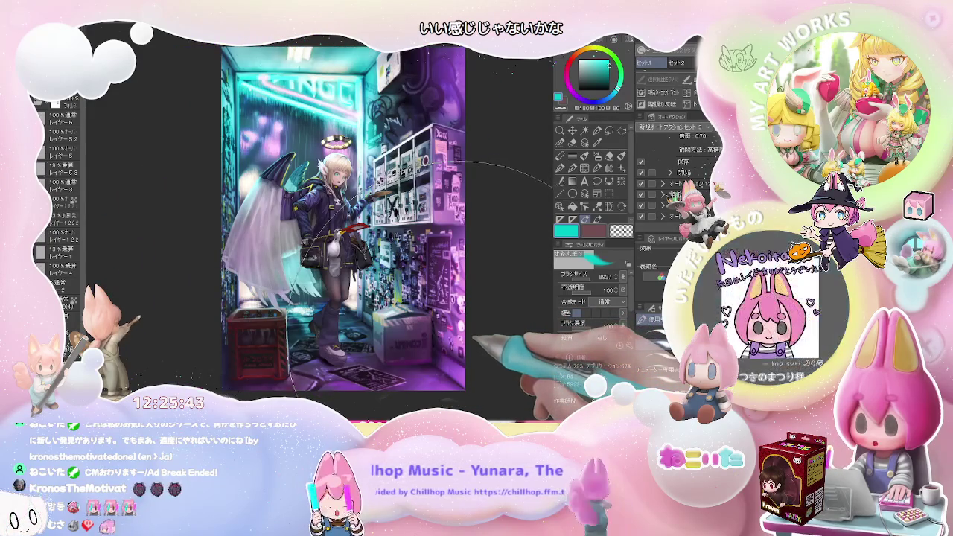
scroll(343, 246, up, 3)
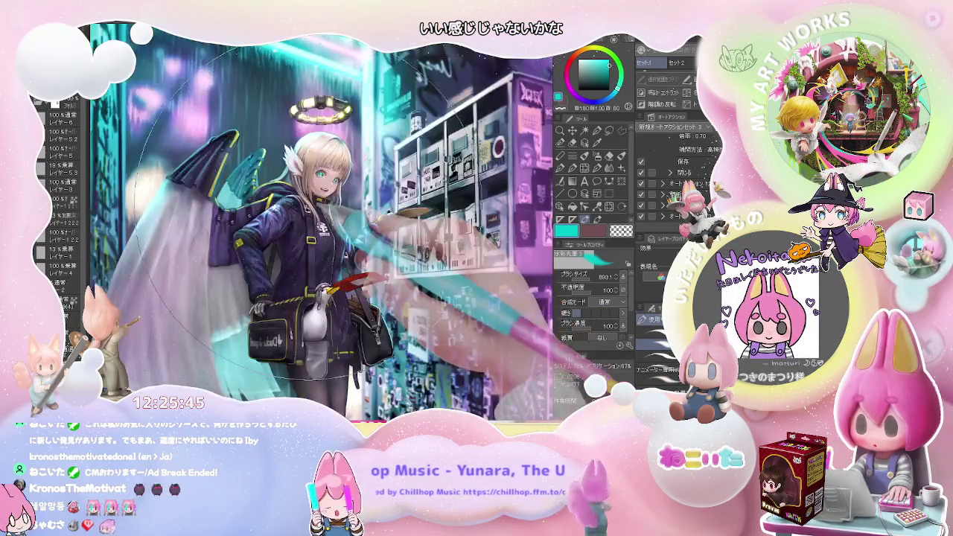
scroll(343, 286, down, 5)
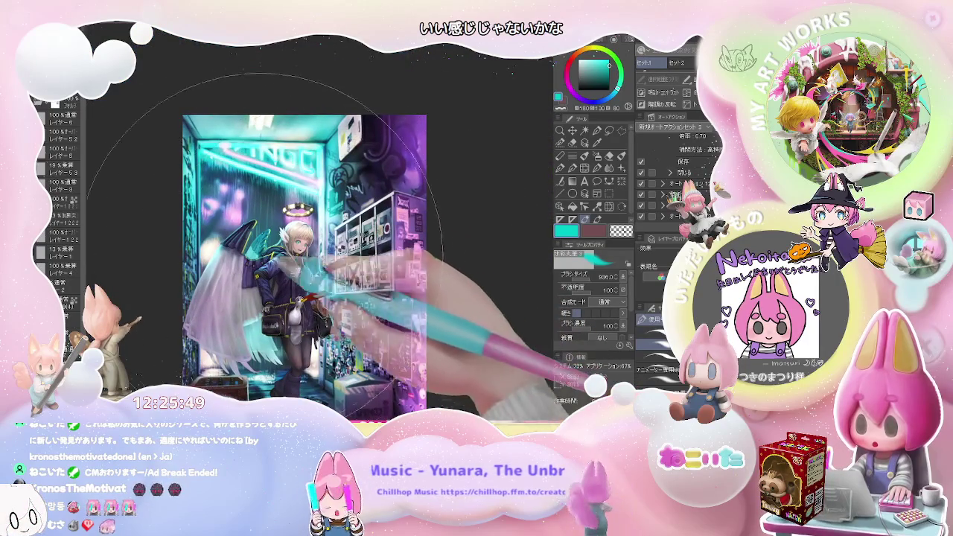
scroll(260, 239, up, 5)
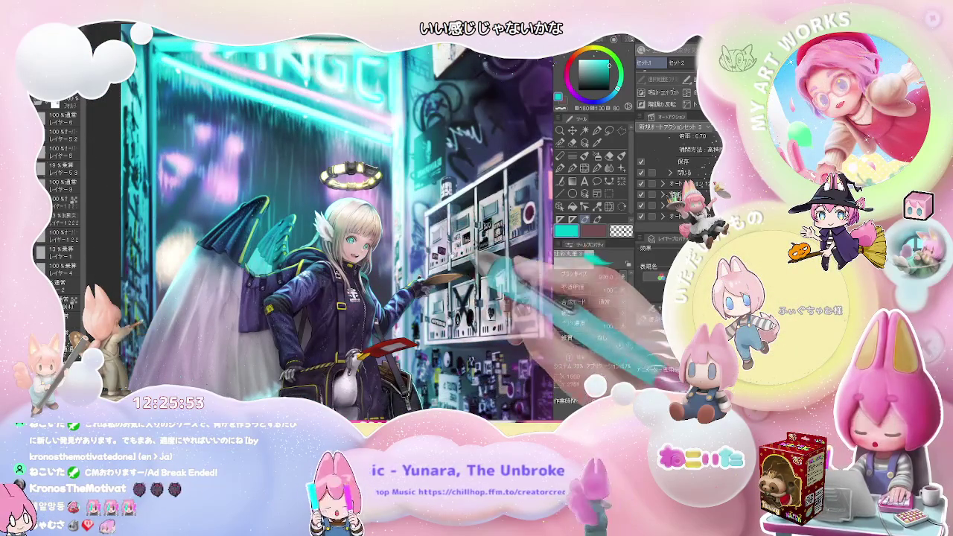
scroll(320, 223, down, 2)
scroll(321, 224, down, 1)
scroll(320, 223, down, 1)
drag(447, 298, 368, 296)
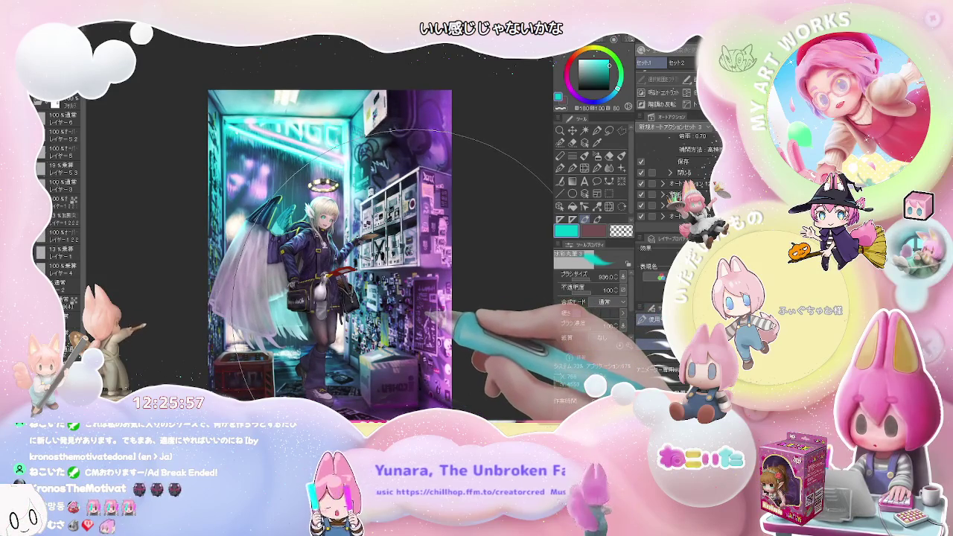
scroll(389, 269, up, 3)
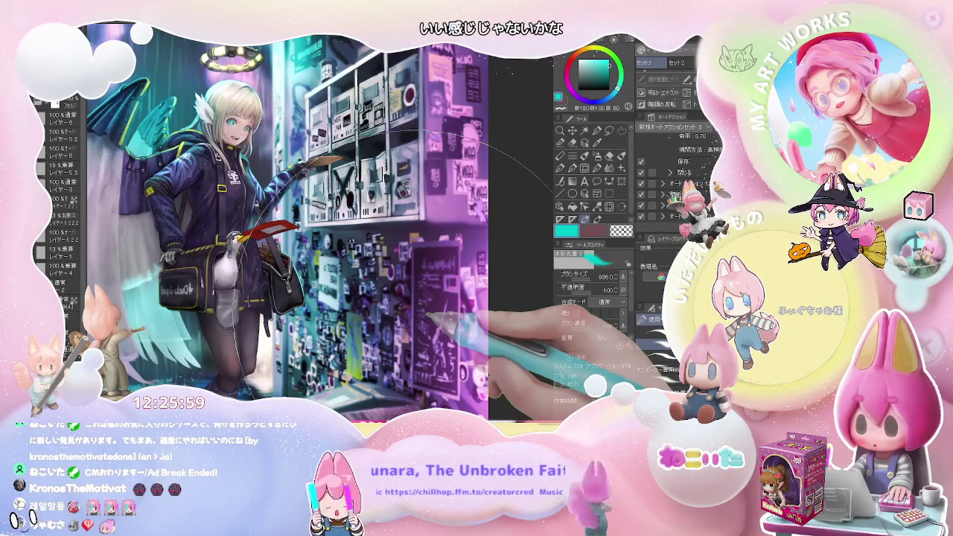
drag(415, 316, 417, 305)
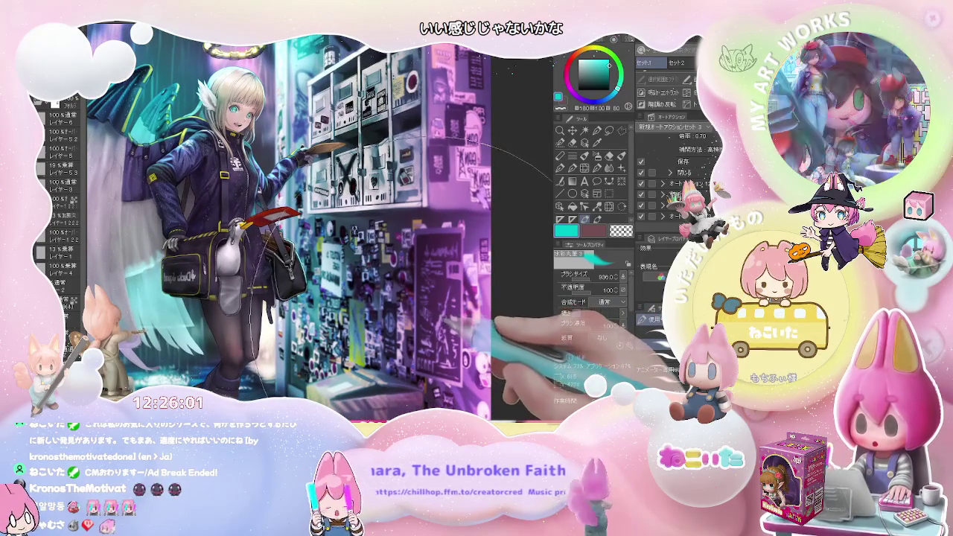
drag(412, 318, 416, 325)
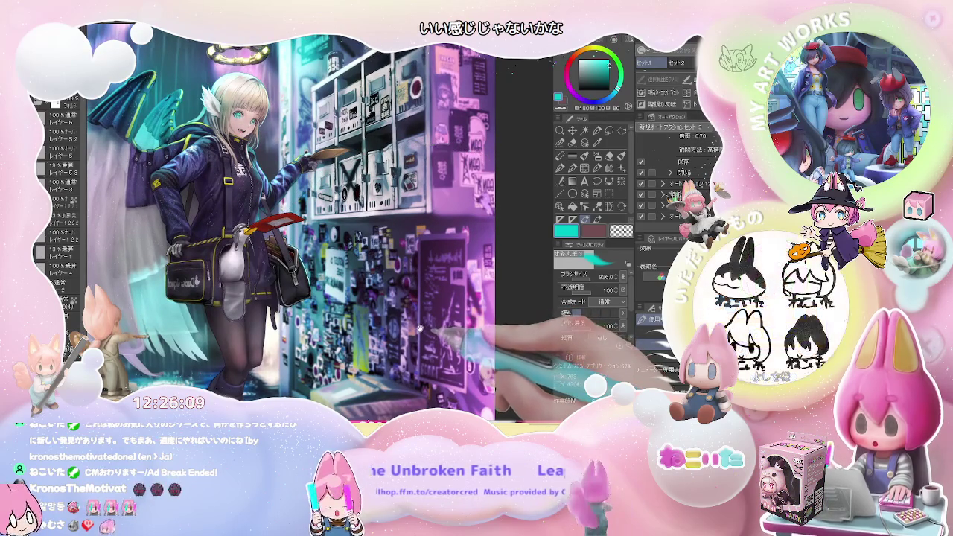
drag(419, 327, 423, 330)
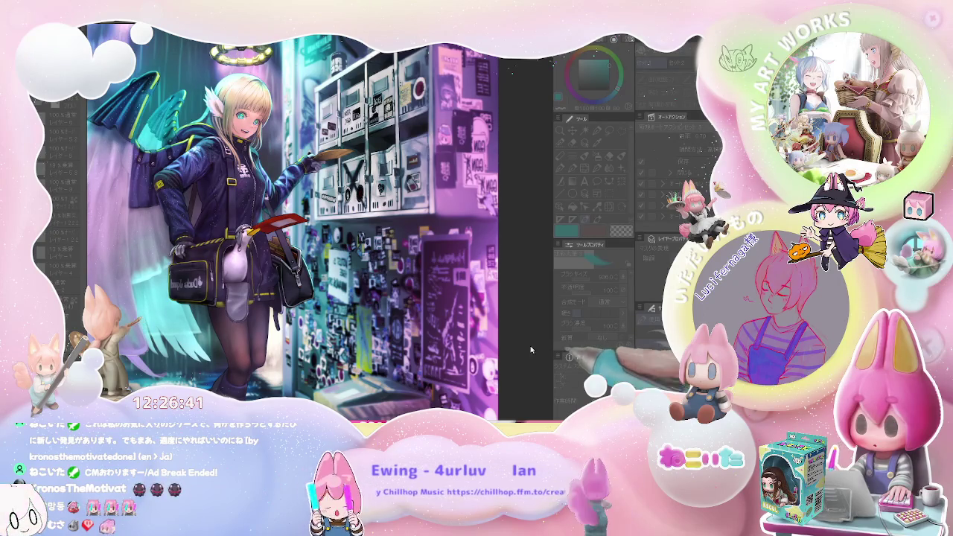
scroll(545, 349, down, 2)
scroll(574, 342, up, 3)
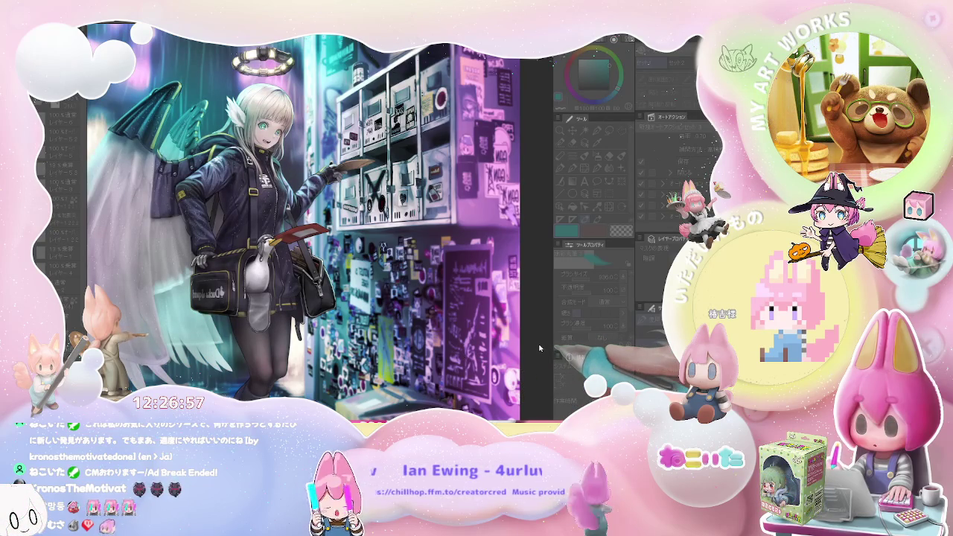
key(ctrl+0)
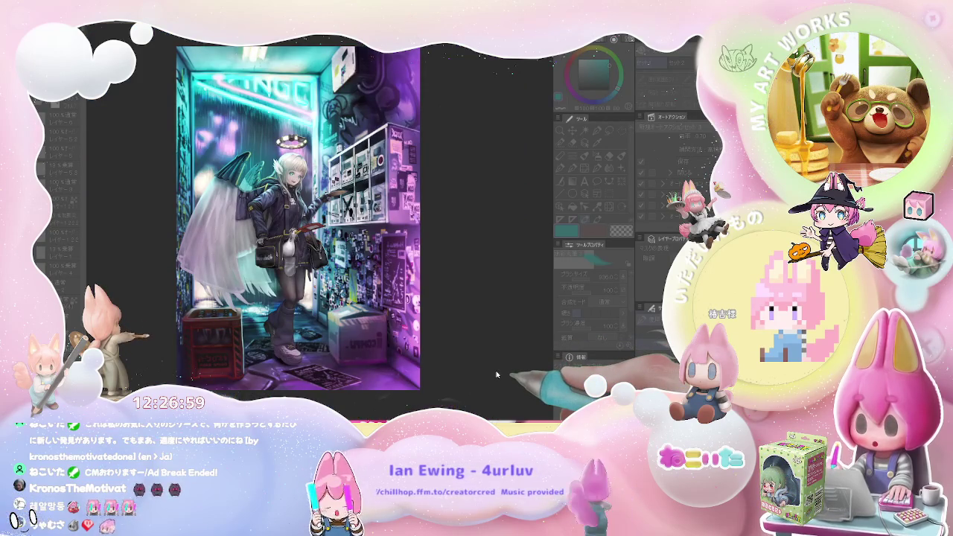
key(ctrl+plus)
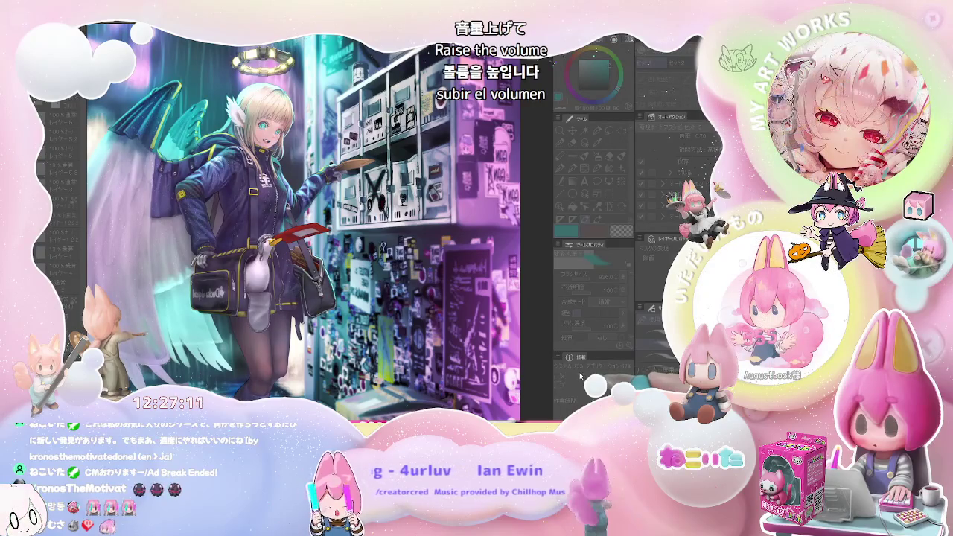
key(ctrl+0)
key(ctrl+plus)
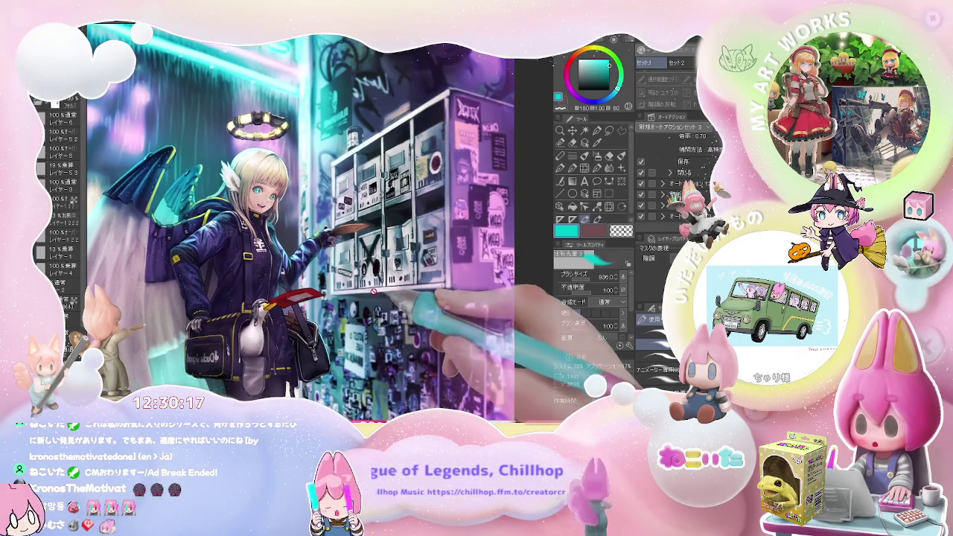
Un-mirror the view and compare the full illustration with close-ups of the character.
key(ctrl+minus)
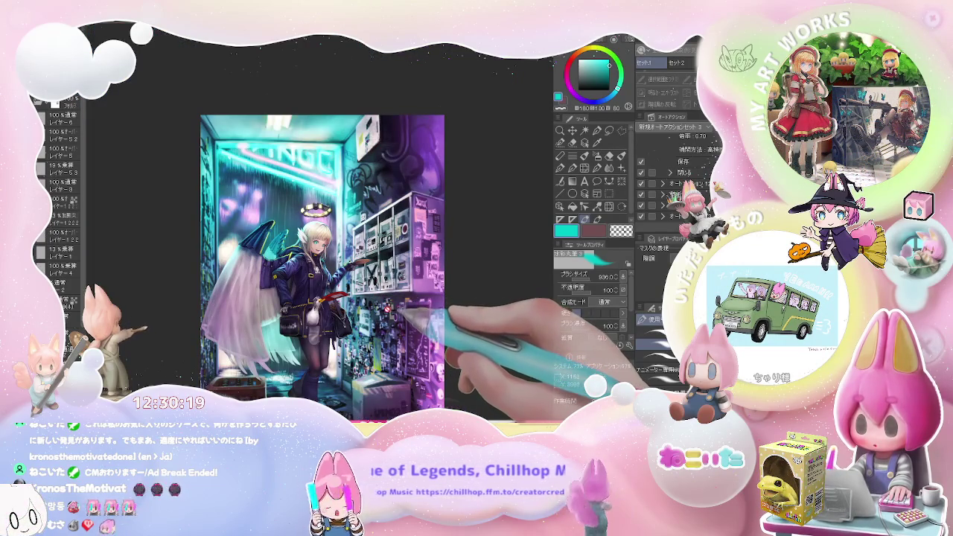
key(ctrl+plus)
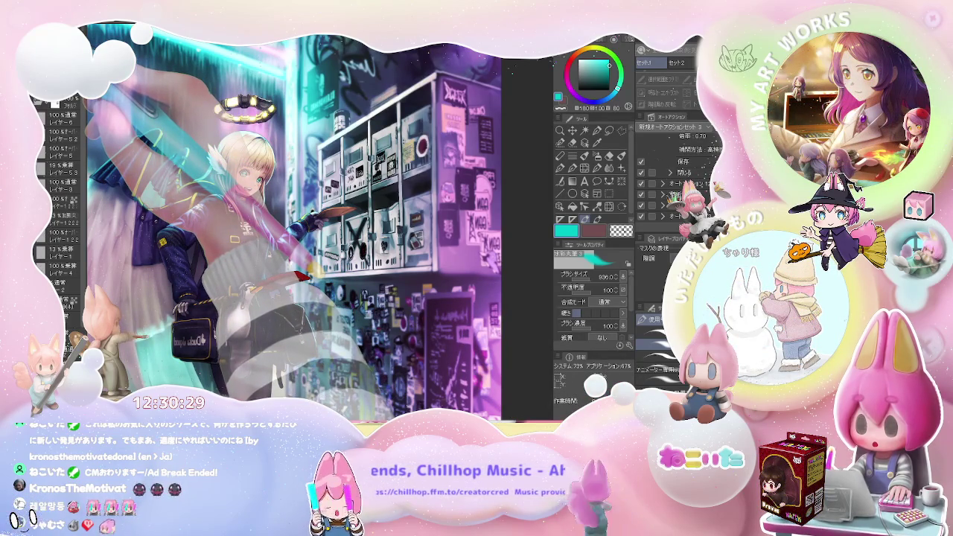
key(ctrl+0)
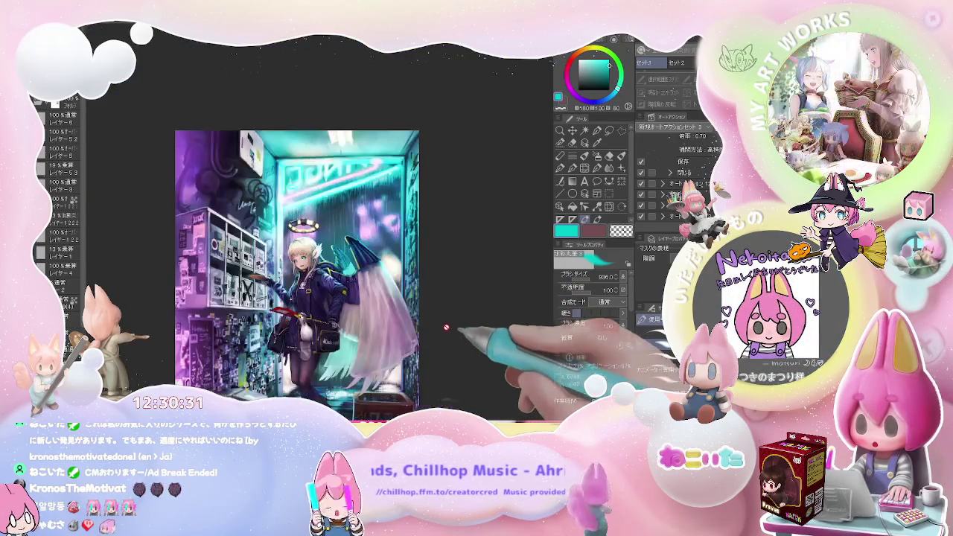
key(ctrl+plus)
key(ctrl+plus)
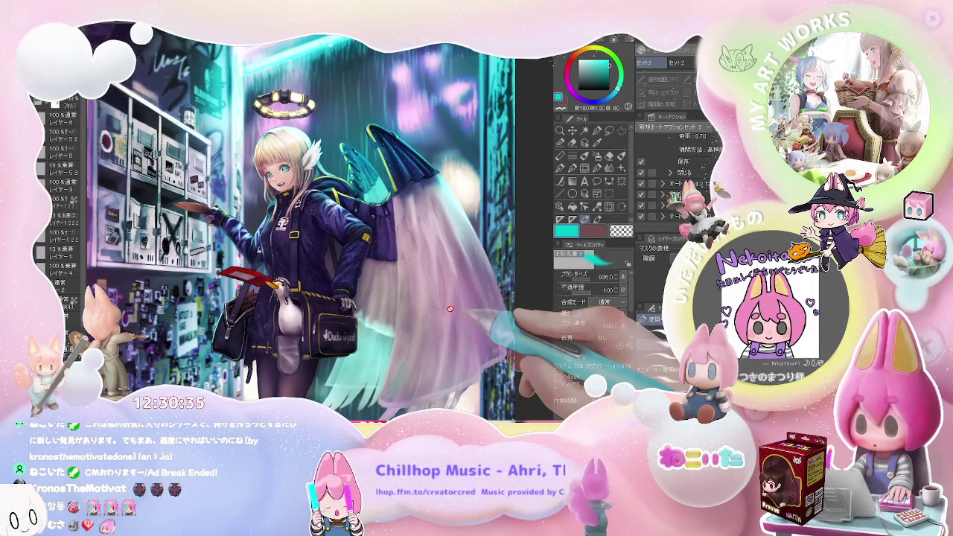
key(ctrl+0)
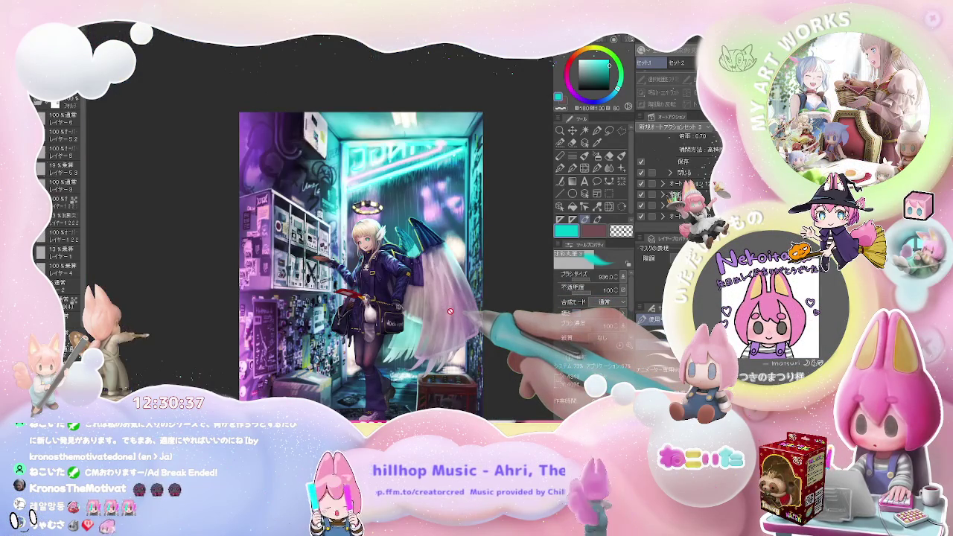
key(ctrl+plus)
key(ctrl+plus)
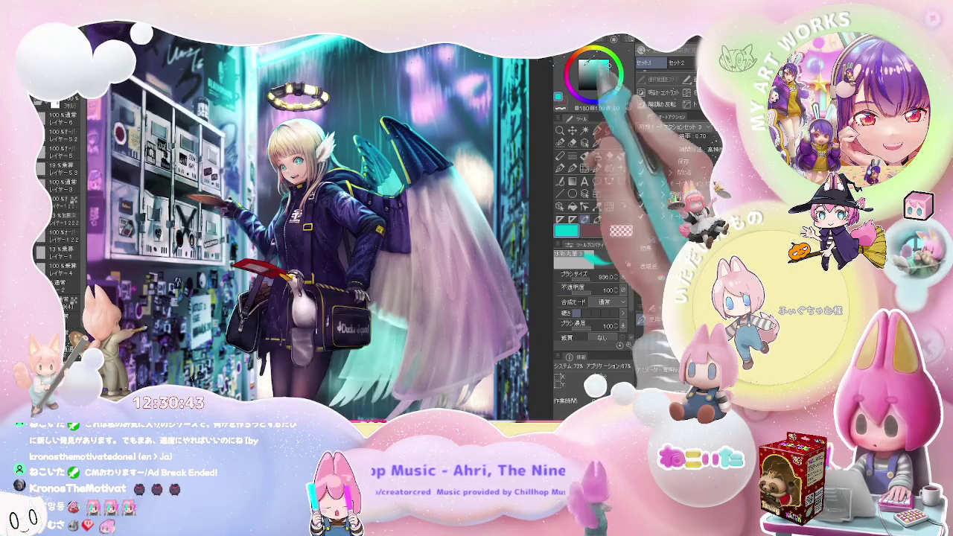
Switch to red and set a broader wing brush at about size 331.
key(x)
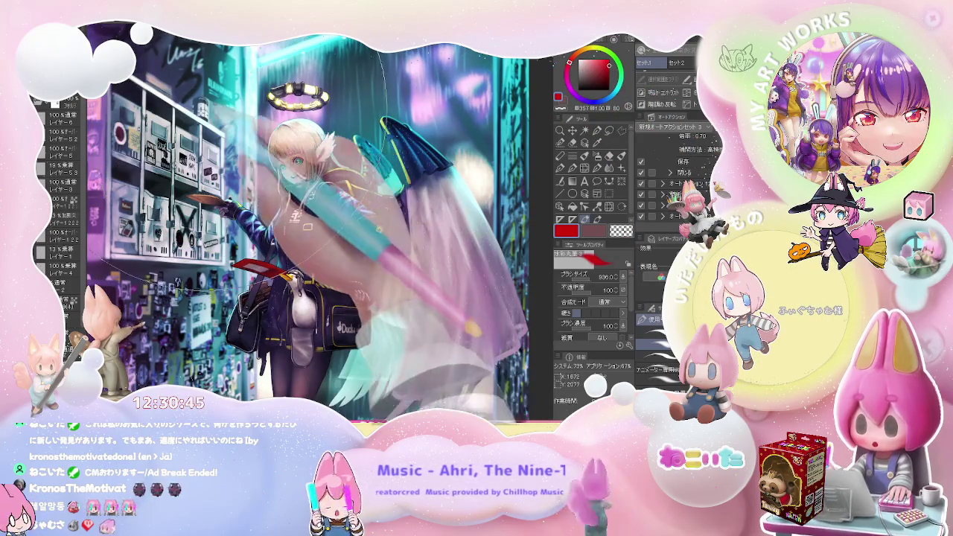
key(ctrl+plus)
key(ctrl+plus)
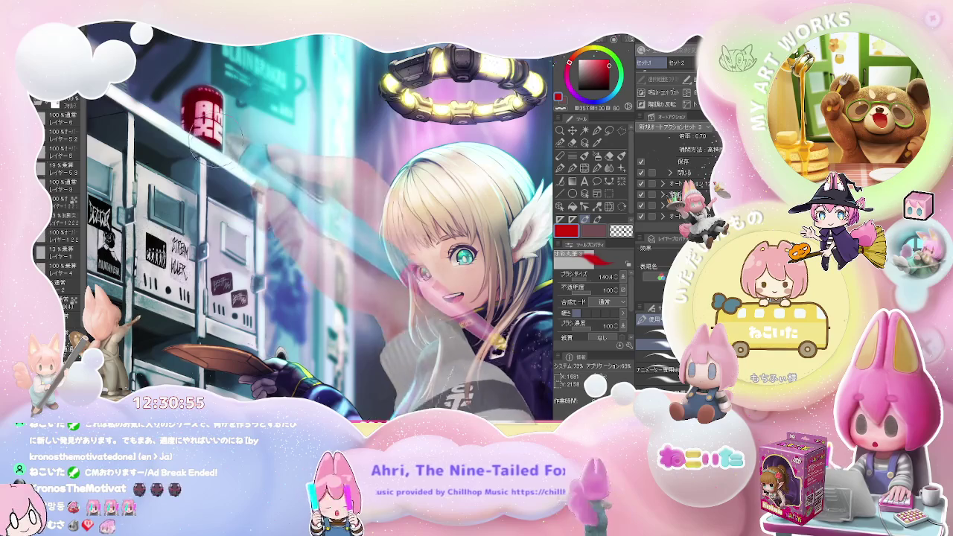
key(e)
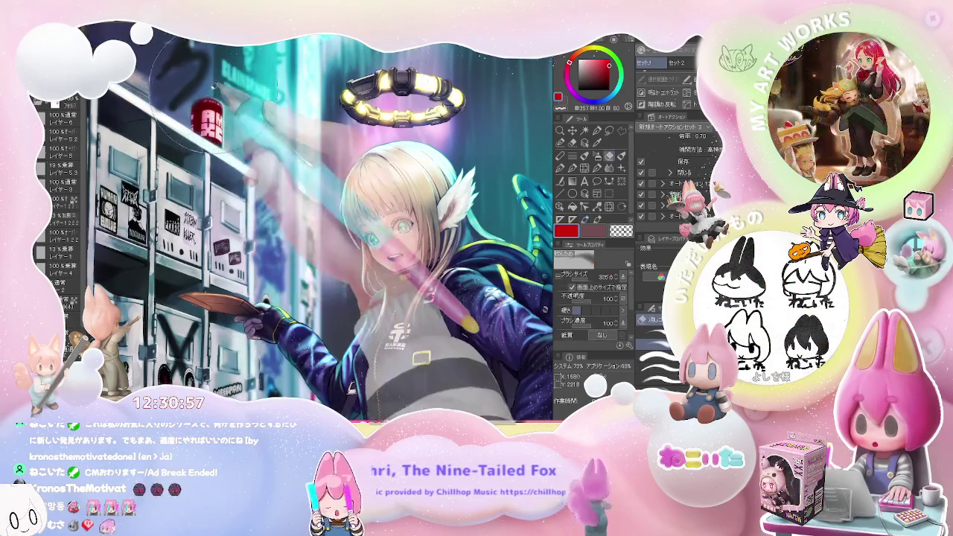
drag(216, 95, 218, 126)
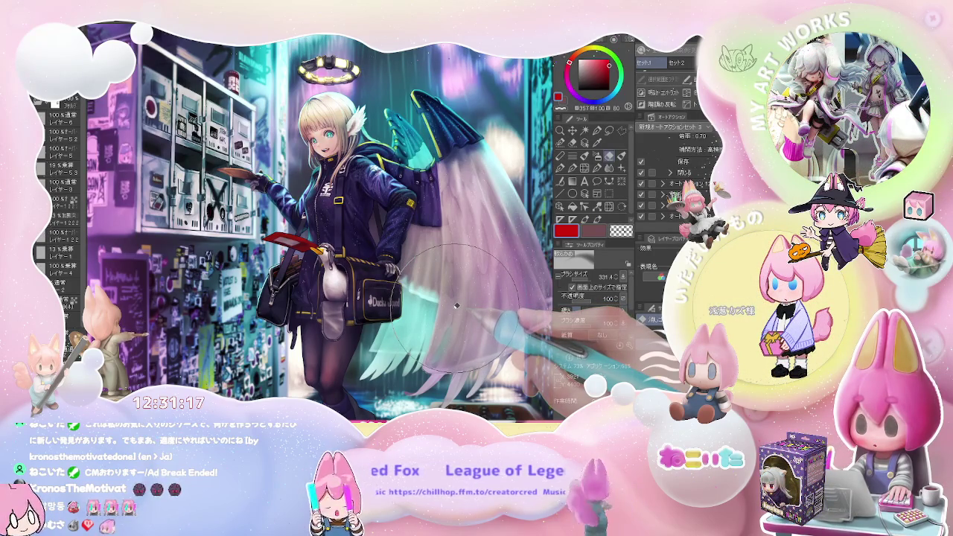
scroll(457, 305, up, 2)
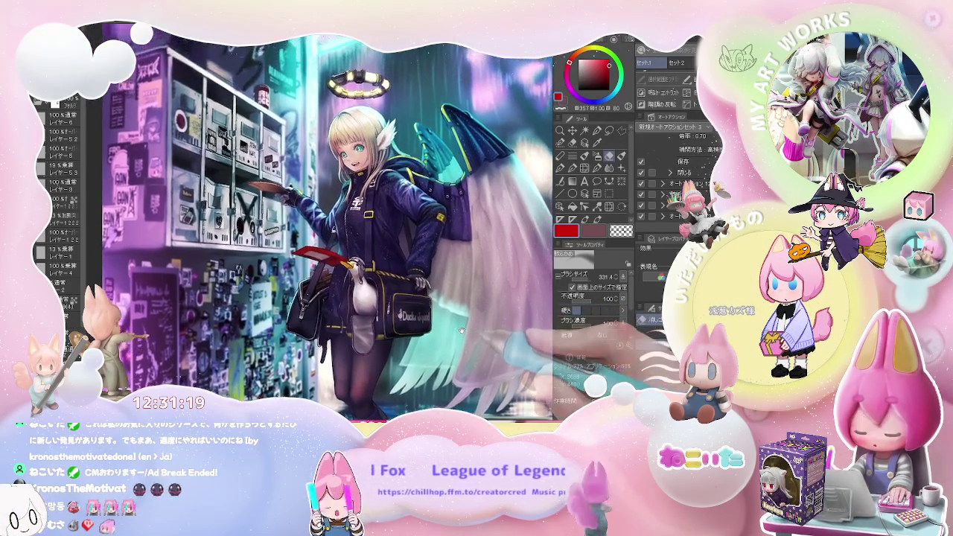
scroll(461, 330, up, 1)
scroll(465, 330, up, 1)
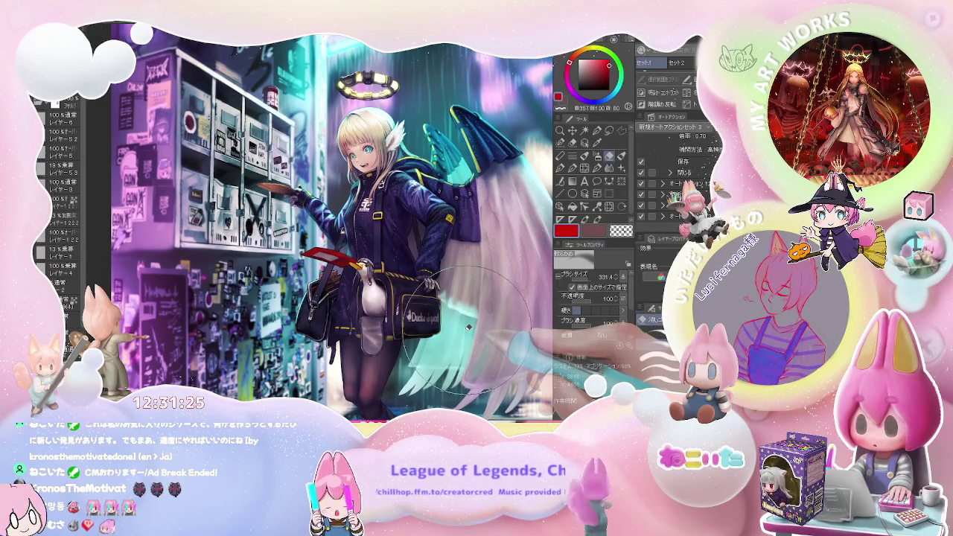
scroll(469, 326, up, 1)
scroll(480, 316, up, 1)
scroll(492, 306, up, 1)
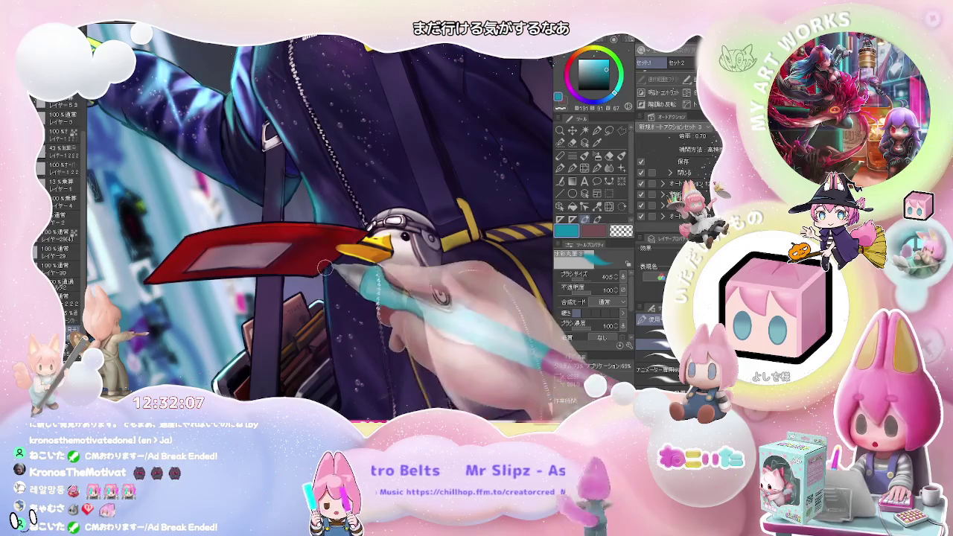
Reposition the view on the character and select a small detail brush at 22.8.
scroll(352, 401, down, 5)
scroll(350, 339, down, 1)
drag(359, 381, 352, 320)
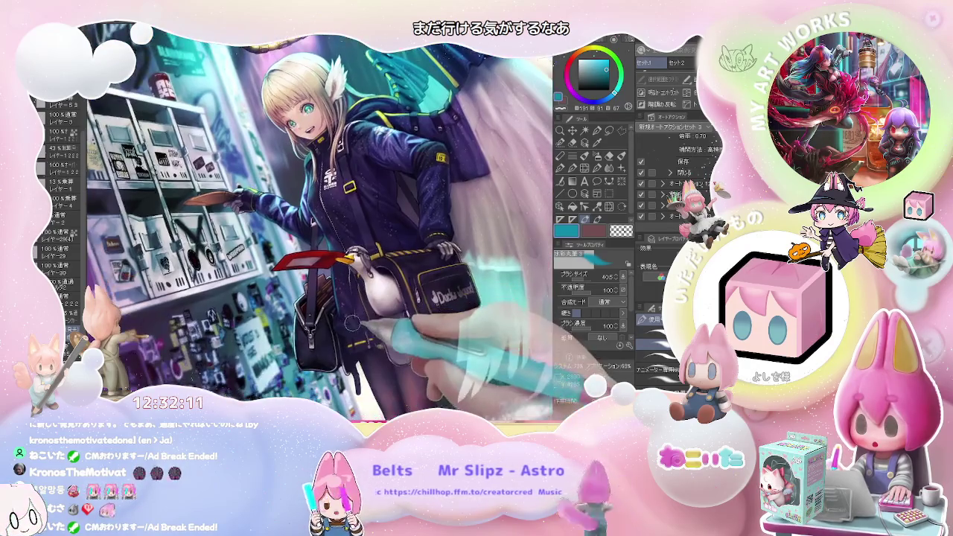
scroll(350, 344, up, 2)
scroll(342, 305, up, 2)
key(b)
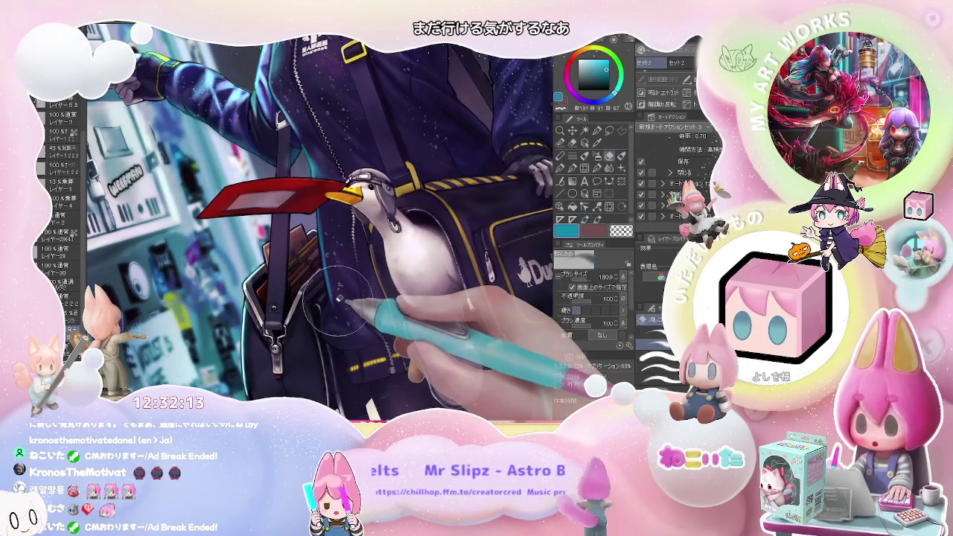
key(b)
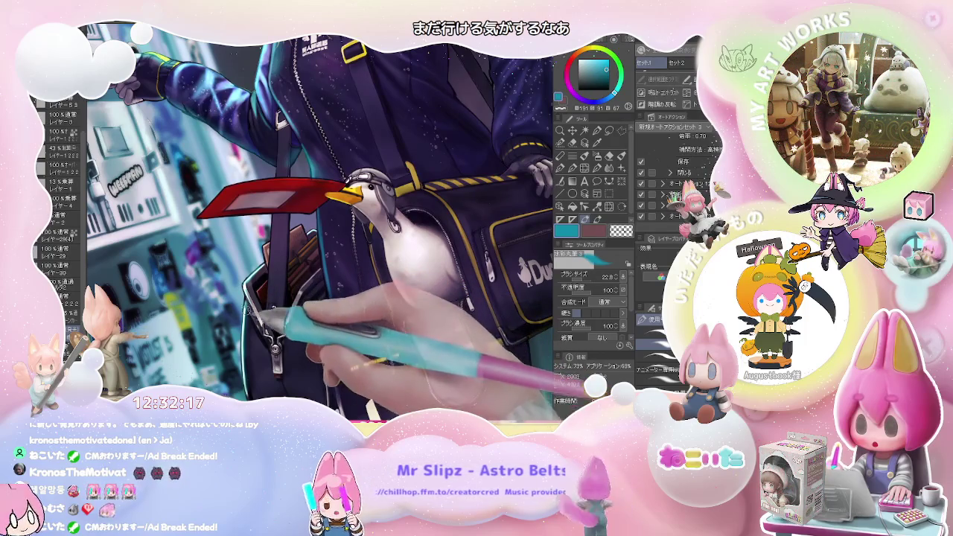
Bring her legs and boots into view and pick a light cyan colour.
scroll(320, 224, down, 2)
scroll(320, 224, down, 2)
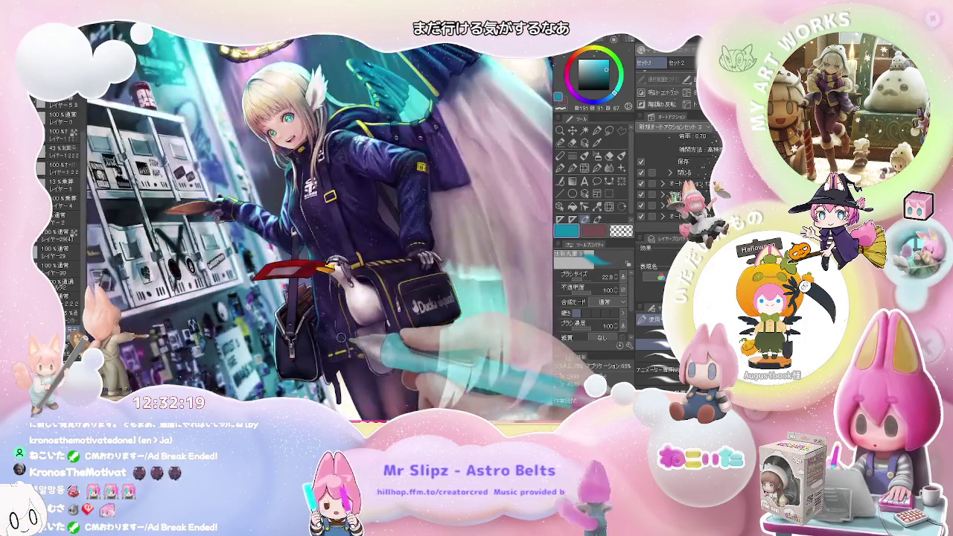
drag(457, 359, 424, 296)
scroll(424, 295, up, 1)
scroll(417, 302, up, 2)
scroll(387, 320, up, 1)
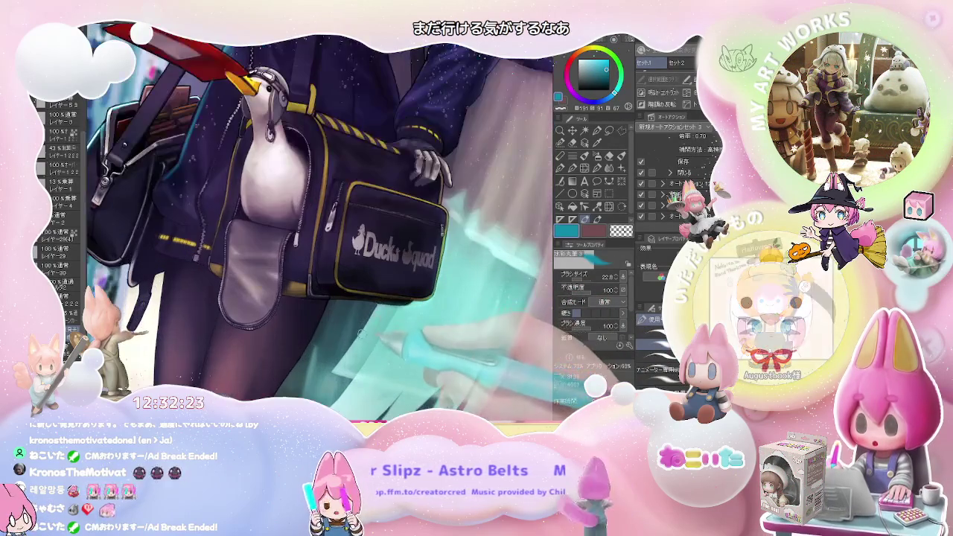
alt+click(445, 228)
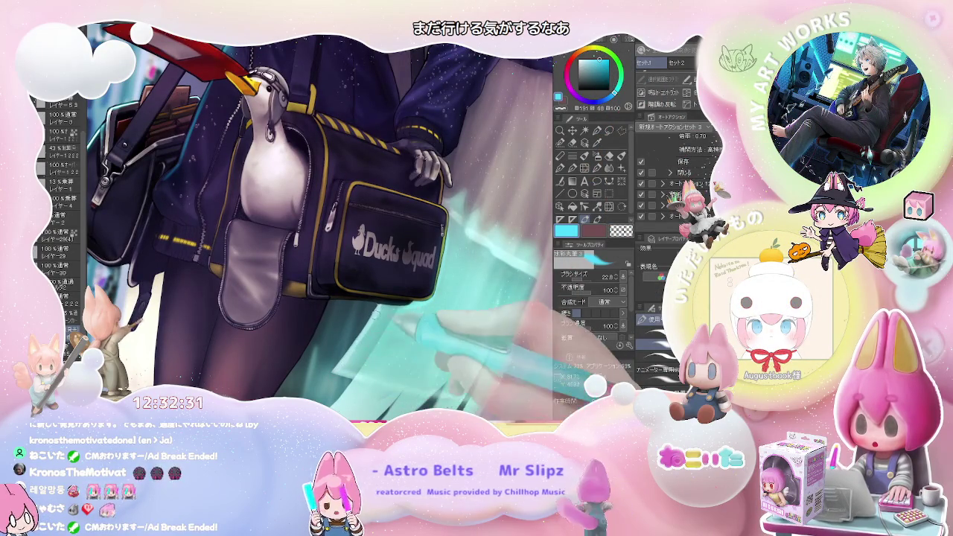
Tilt and zoom the view, then reset the rotation so she stands upright.
scroll(452, 316, down, 3)
mouse_move(452, 316)
mouse_down()
mouse_move(386, 344)
mouse_move(408, 229)
mouse_up()
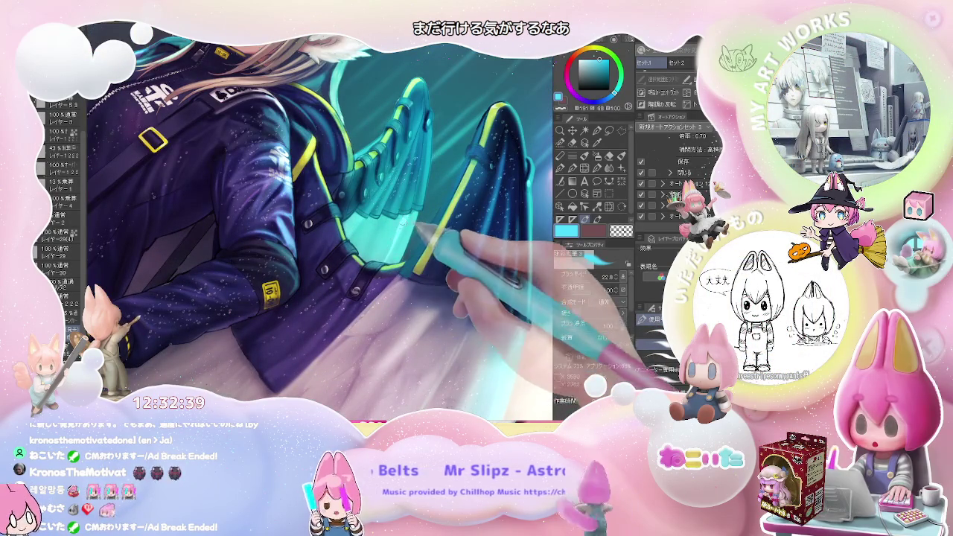
scroll(415, 228, down, 2)
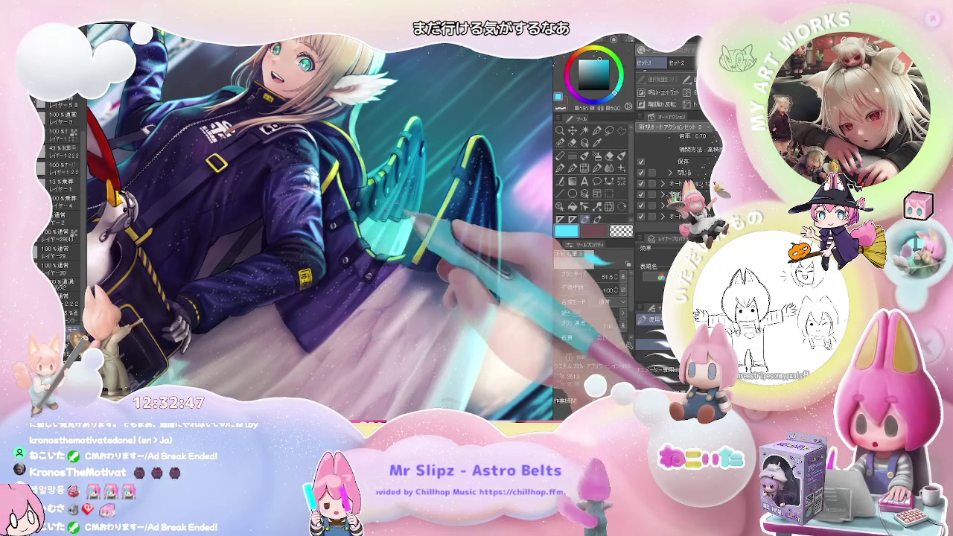
scroll(417, 237, down, 1)
scroll(429, 232, down, 1)
key(ctrl+@)
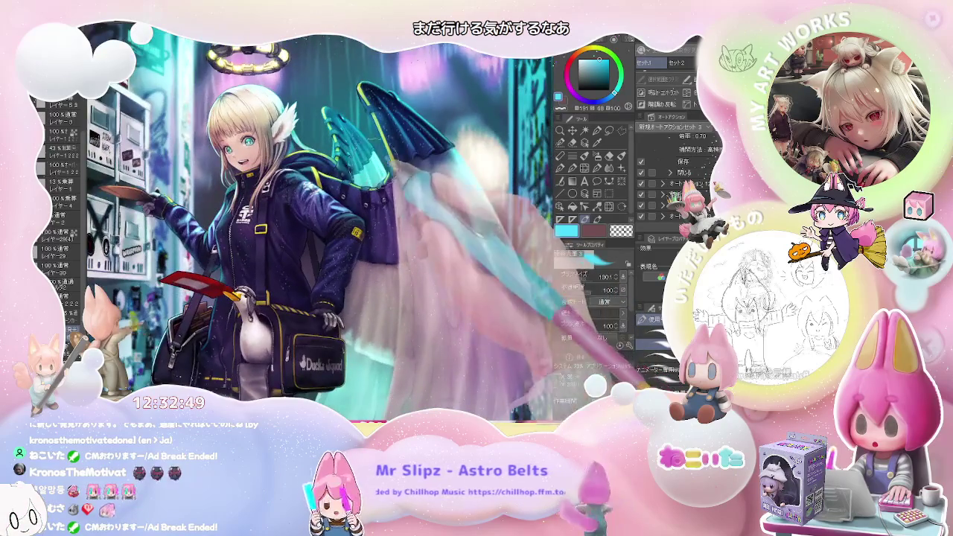
scroll(387, 190, up, 1)
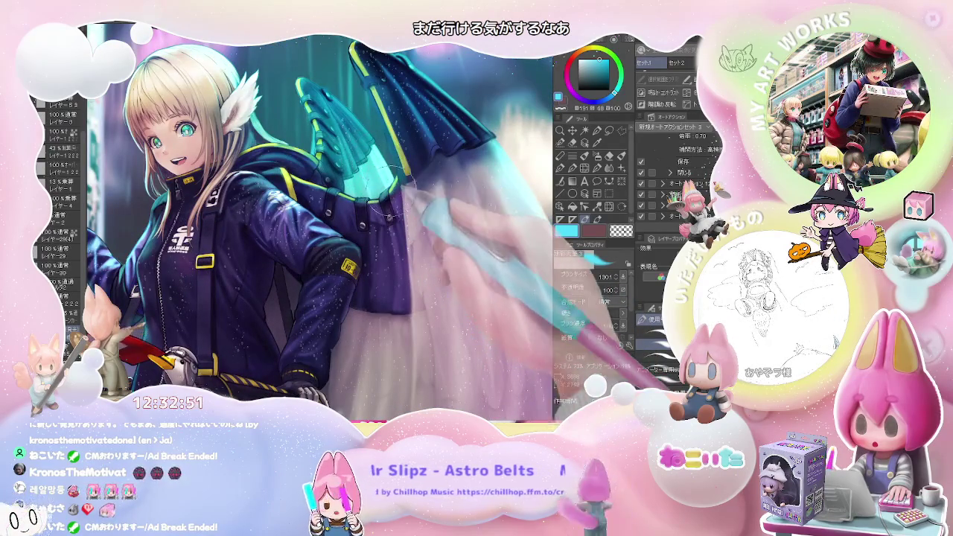
scroll(402, 183, up, 1)
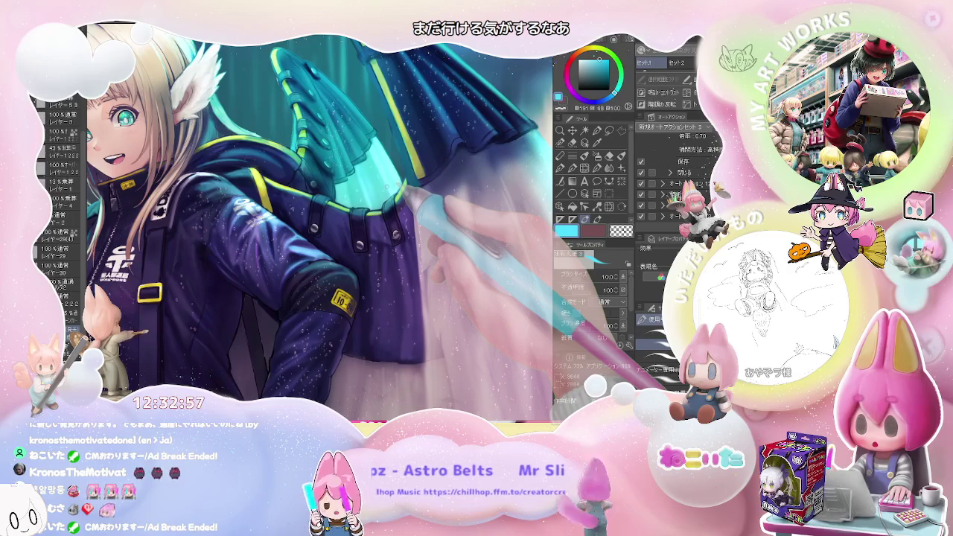
Spray sparkle dots over the cyan glow, then set a watercolour blending brush at 492.8.
key(b)
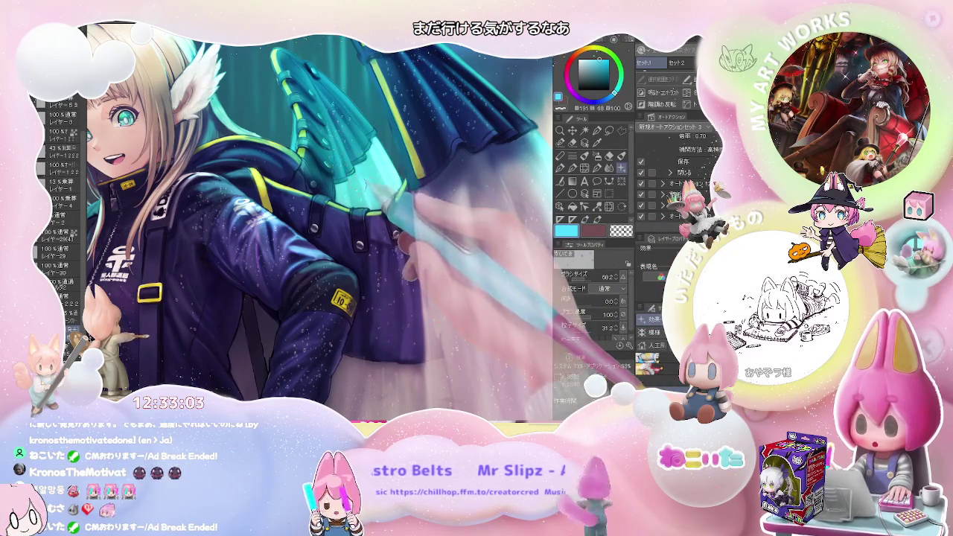
scroll(388, 175, up, 2)
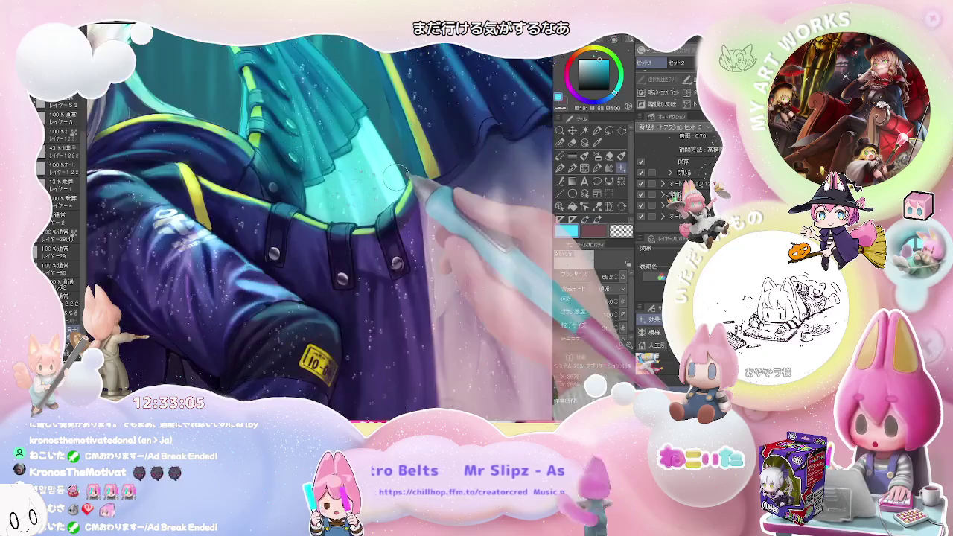
scroll(387, 175, up, 1)
scroll(388, 175, up, 1)
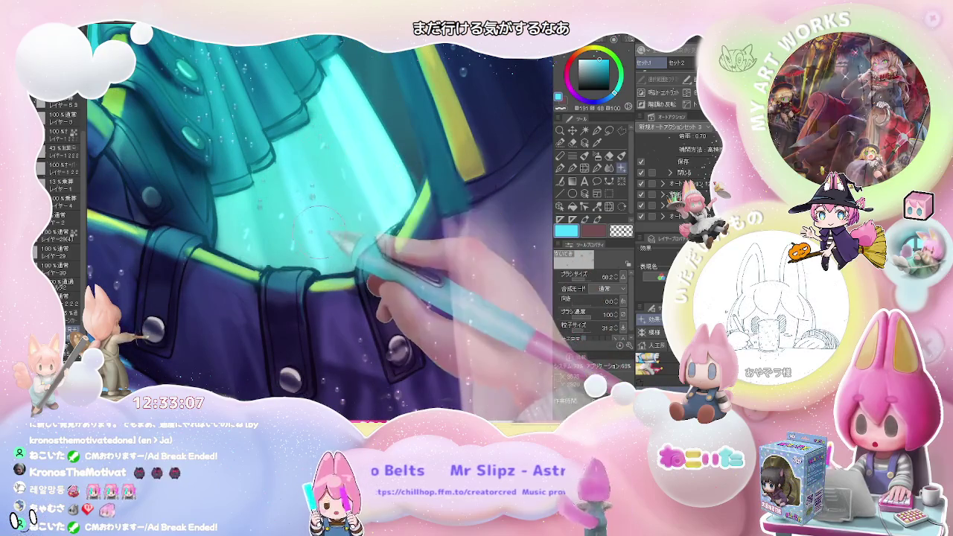
key(b)
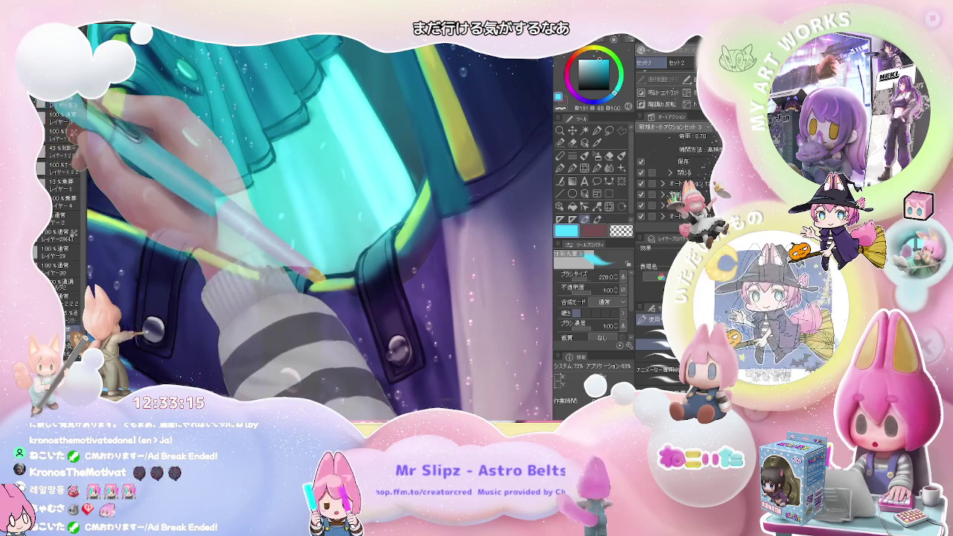
key(b)
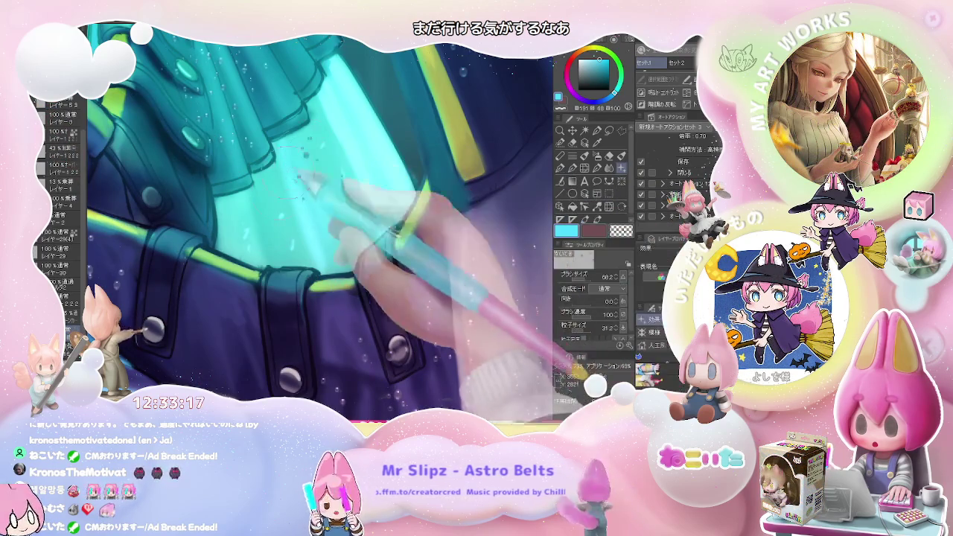
drag(297, 171, 347, 237)
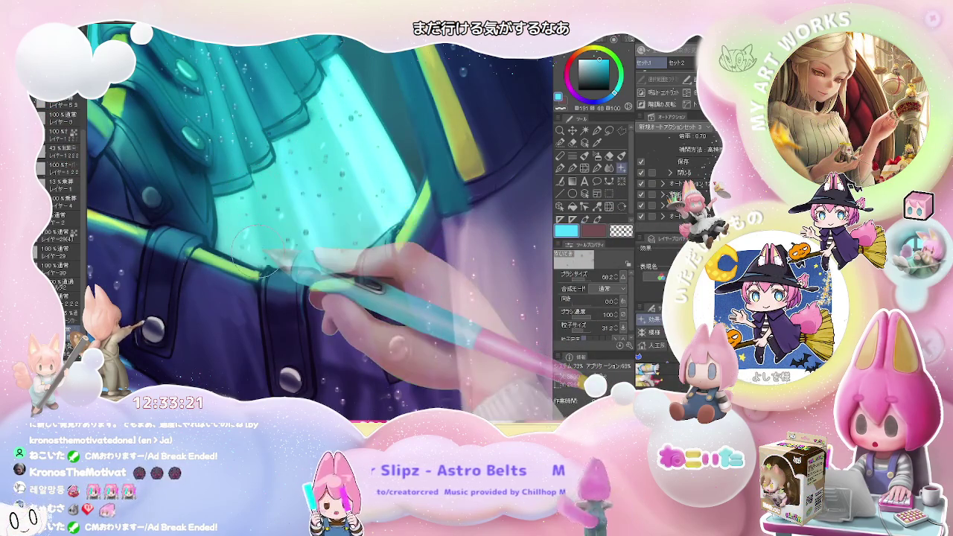
key(b)
drag(119, 317, 331, 149)
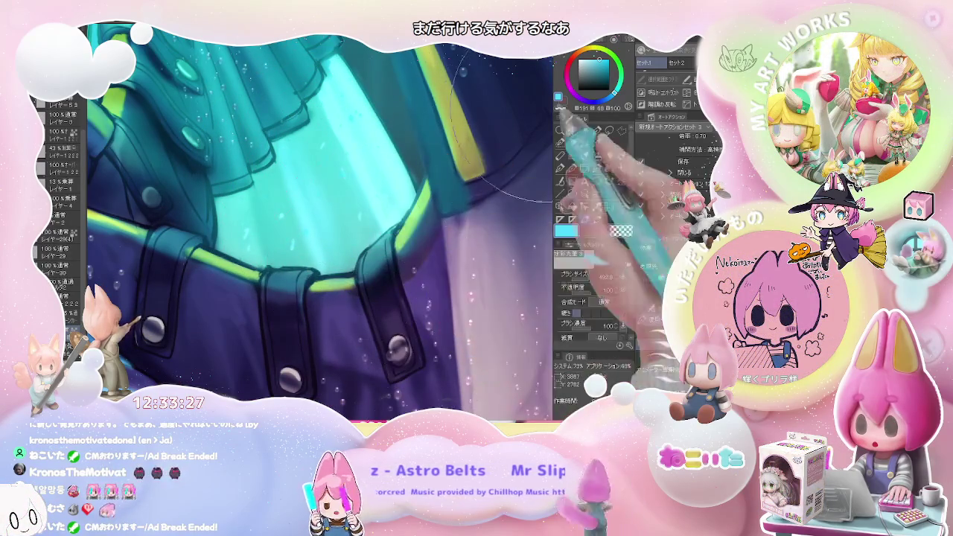
drag(335, 153, 171, 213)
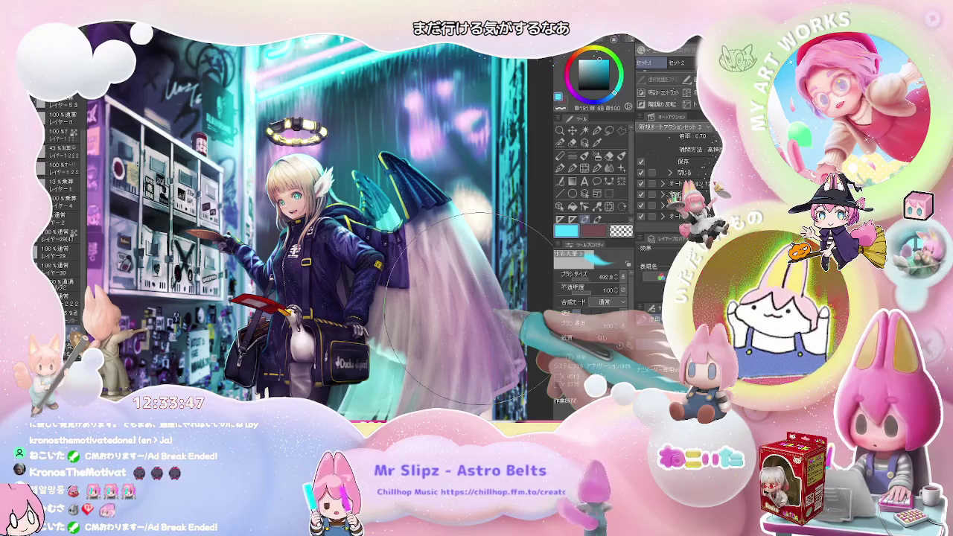
scroll(469, 305, down, 5)
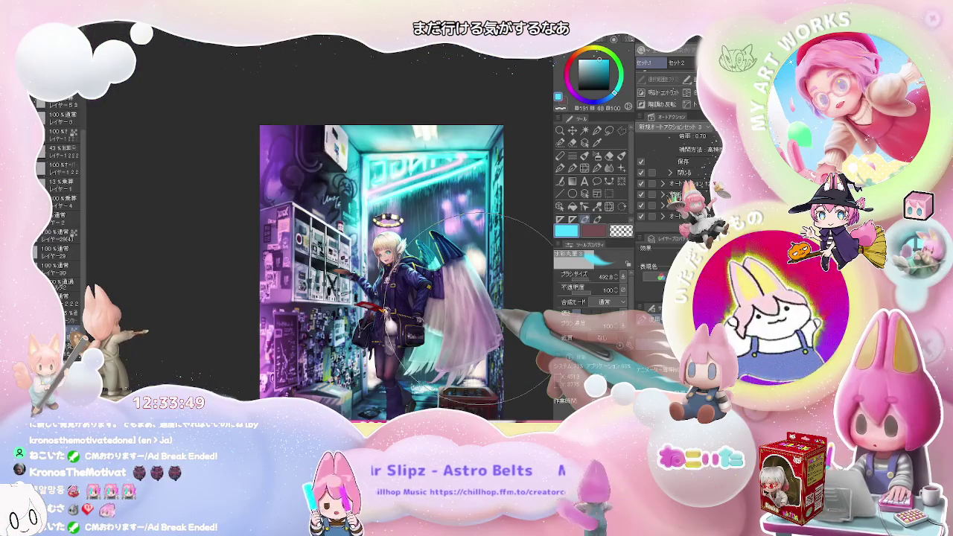
scroll(472, 305, up, 5)
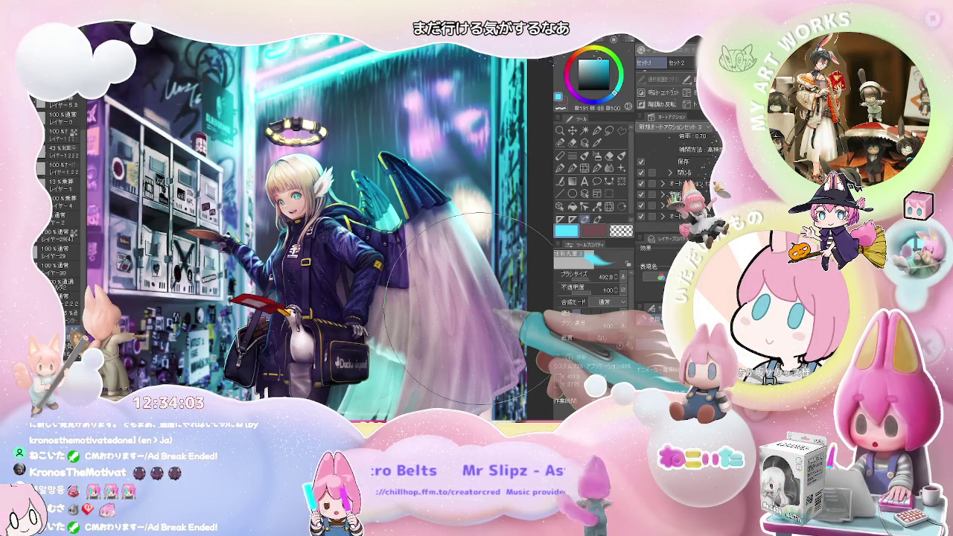
drag(454, 309, 335, 294)
scroll(341, 307, up, 2)
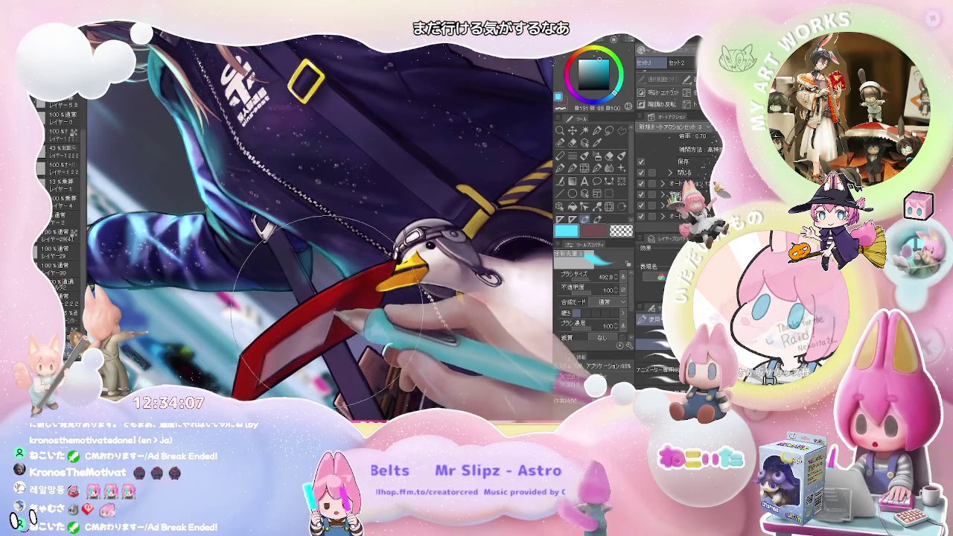
Pick a dark red colour and reset the canvas to an upright full view.
alt+click(280, 334)
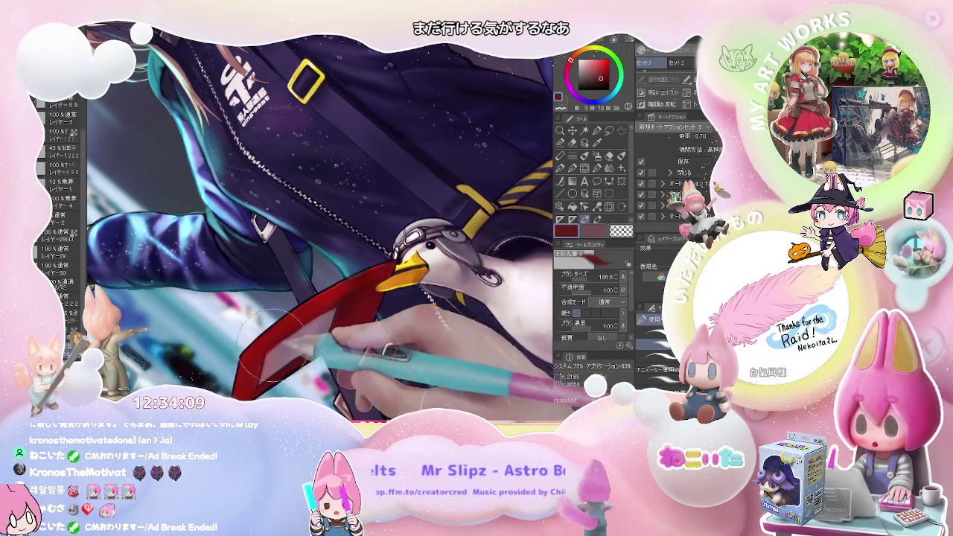
scroll(336, 291, down, 1)
scroll(346, 305, down, 1)
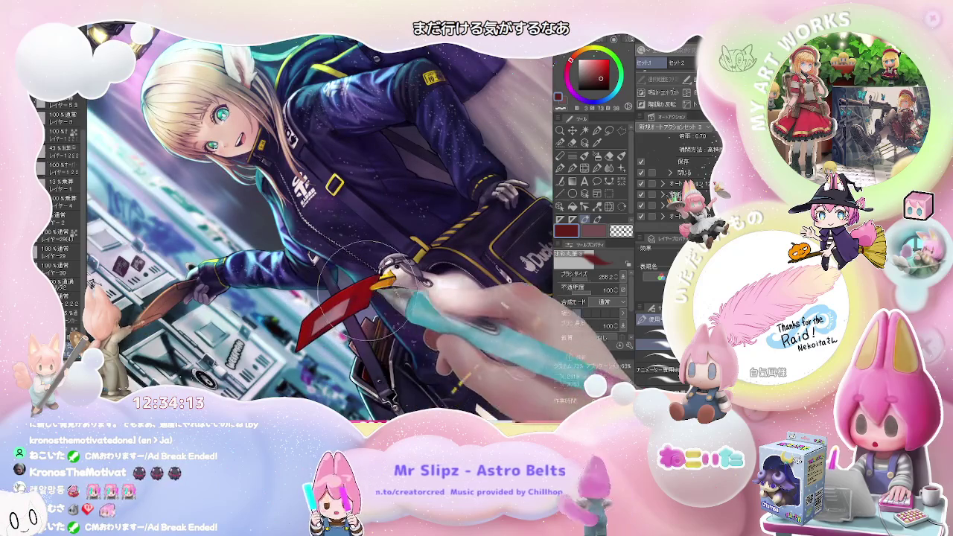
scroll(358, 291, down, 1)
scroll(387, 294, down, 1)
scroll(432, 302, down, 1)
scroll(481, 309, down, 1)
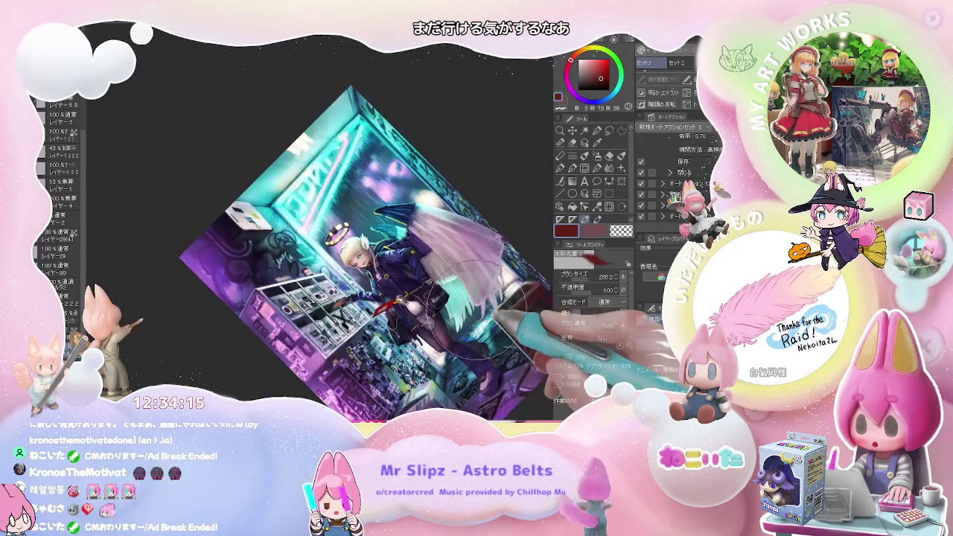
key(ctrl+0)
Zoom in and out on the illustration to compare detail and overall views.
scroll(484, 313, up, 2)
scroll(484, 313, up, 2)
scroll(462, 312, up, 1)
scroll(454, 305, up, 1)
scroll(447, 298, up, 1)
scroll(439, 294, up, 1)
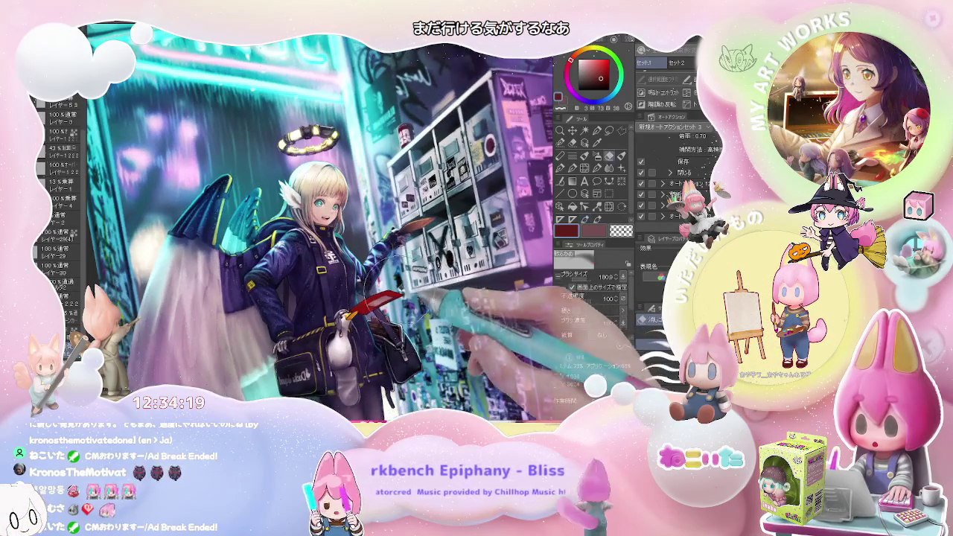
scroll(367, 298, up, 2)
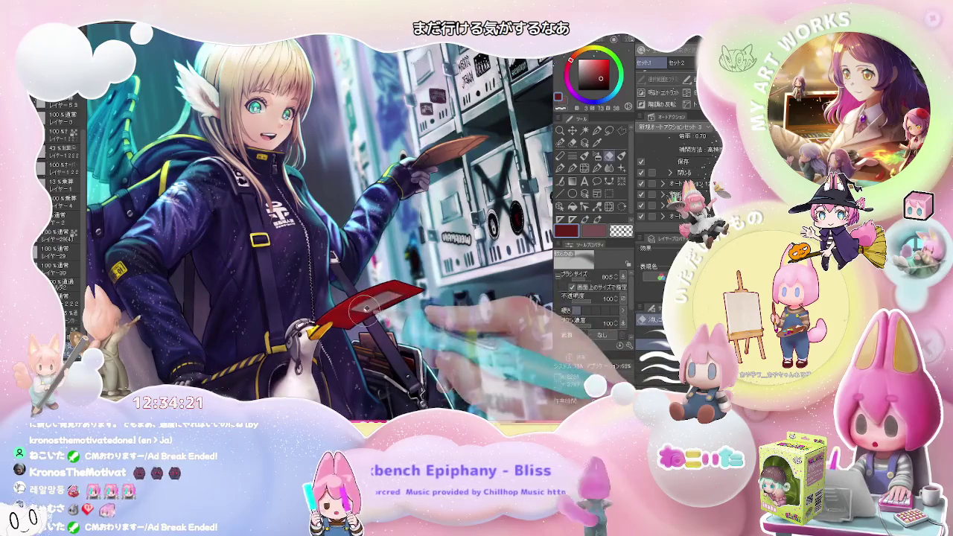
scroll(368, 299, down, 1)
scroll(370, 313, down, 1)
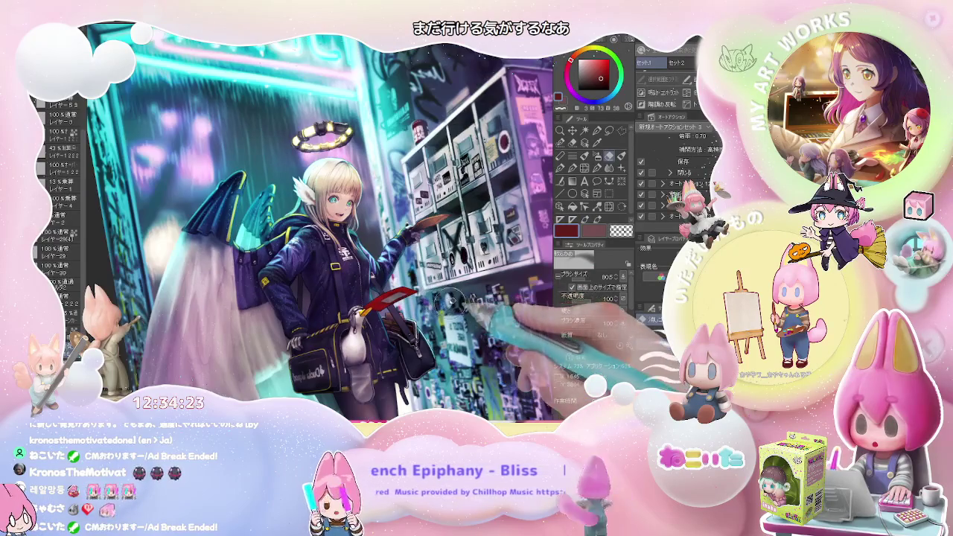
scroll(372, 336, down, 2)
scroll(364, 337, up, 1)
scroll(335, 334, up, 1)
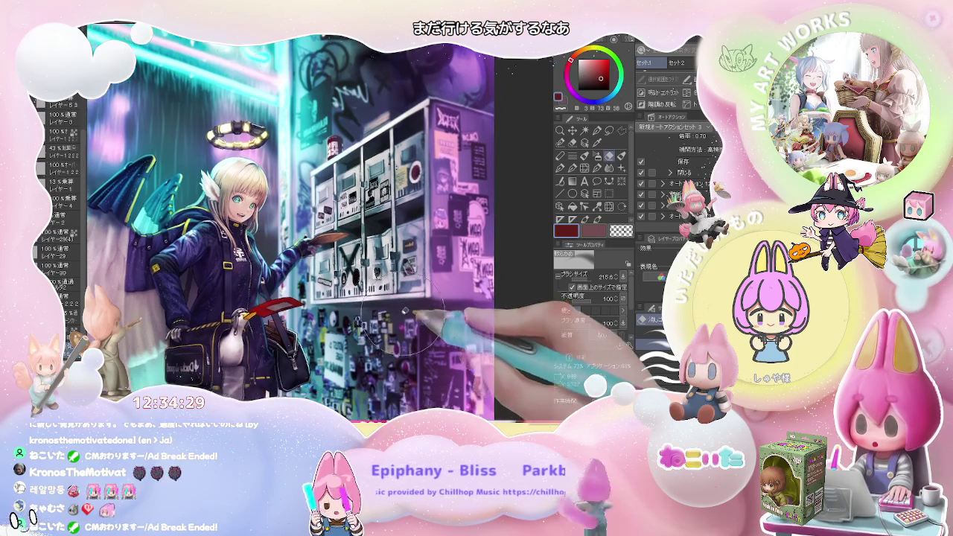
Mirror the canvas horizontally, fit it to the window, and tilt it about 30° counter-clockwise.
key(h)
drag(439, 316, 394, 315)
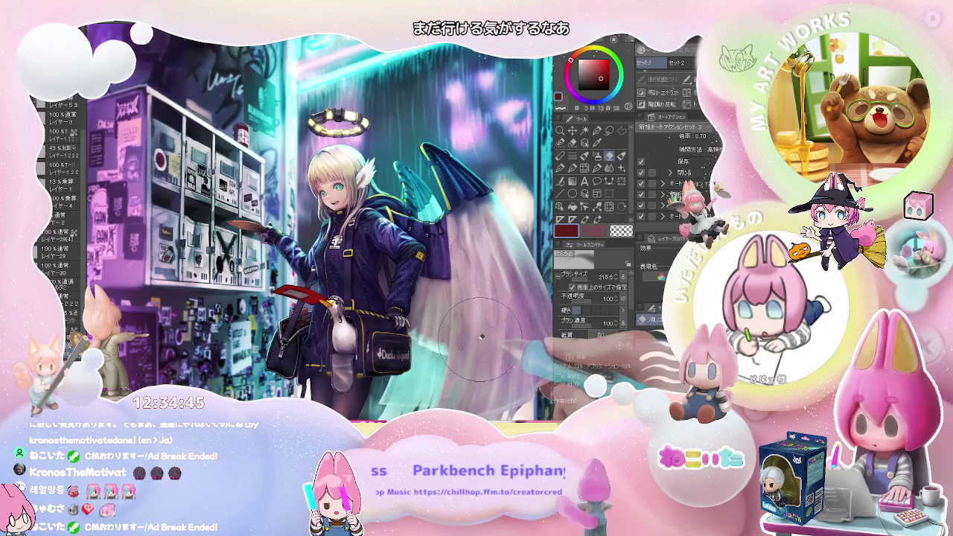
key(ctrl+0)
drag(492, 336, 398, 281)
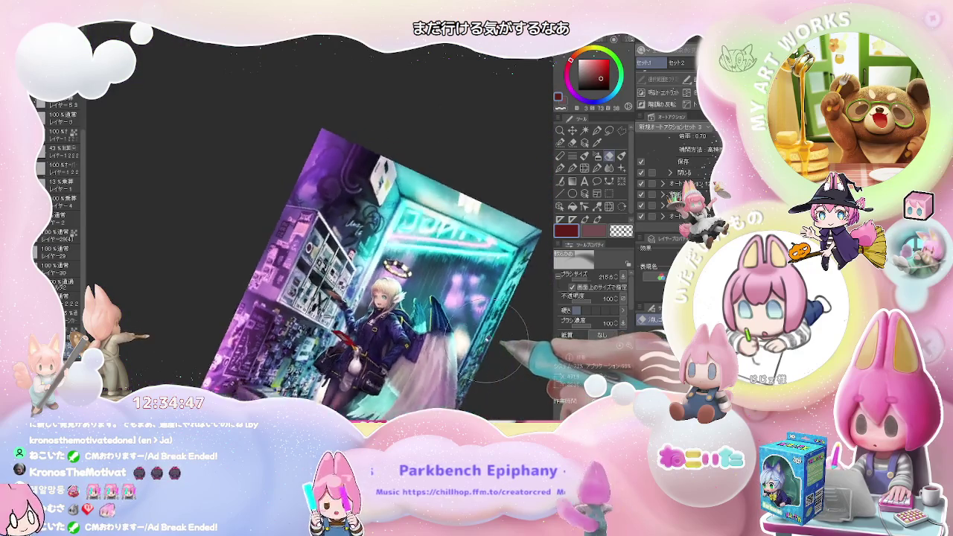
scroll(398, 282, up, 3)
scroll(379, 334, up, 2)
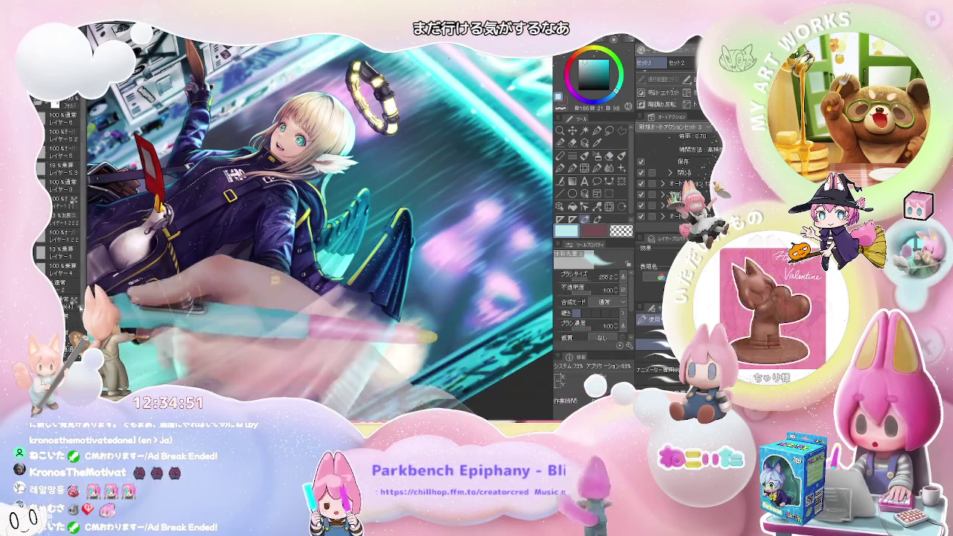
Set the brush size to about 48 while zooming around the jacket.
scroll(59, 186, down, 2)
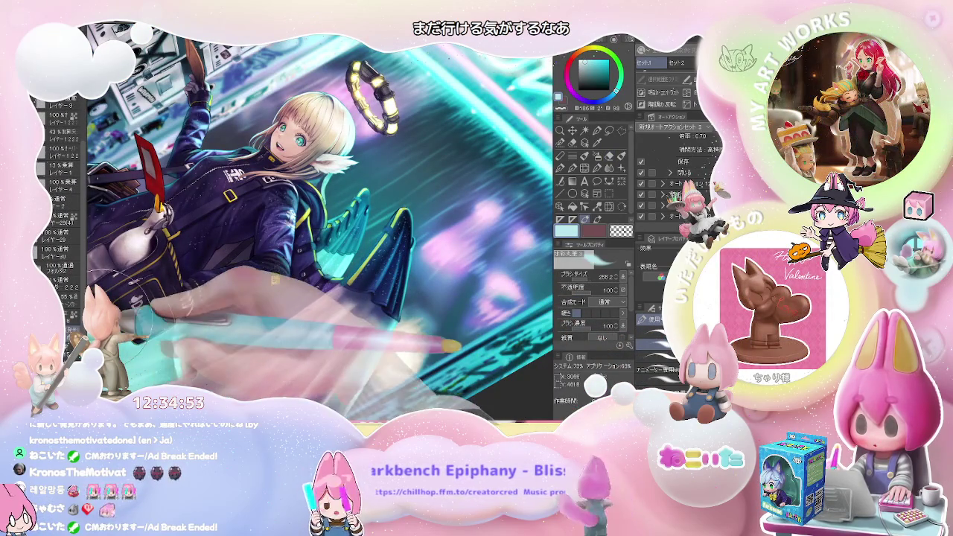
scroll(303, 271, up, 2)
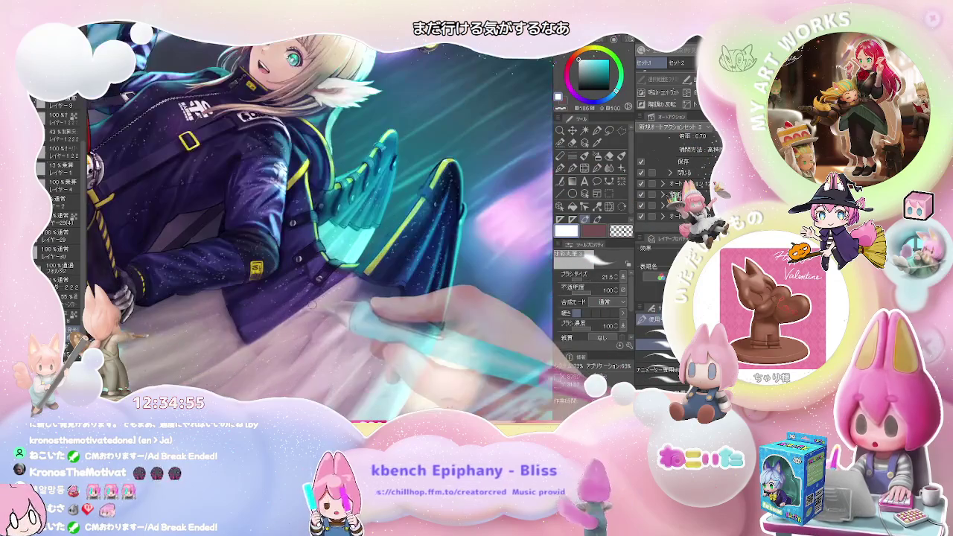
drag(348, 278, 364, 268)
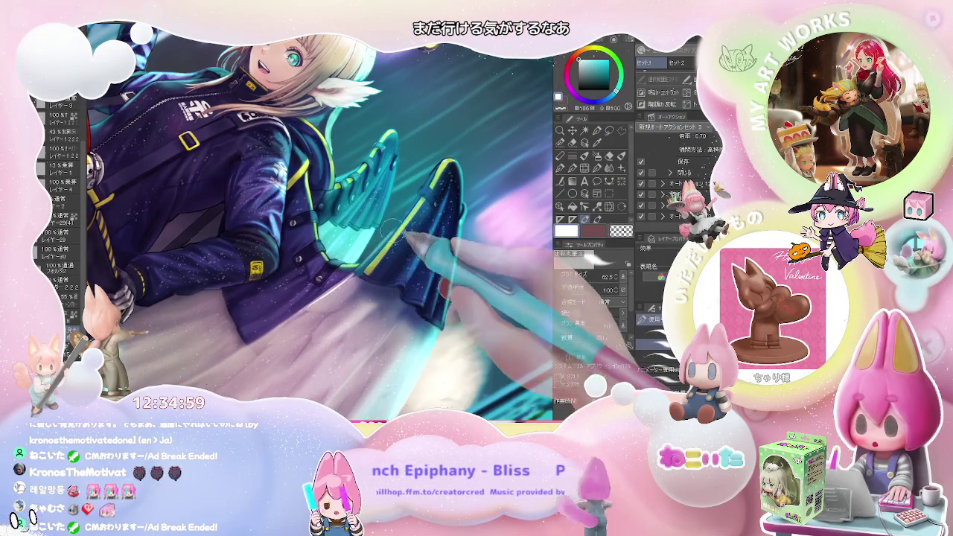
scroll(375, 250, down, 1)
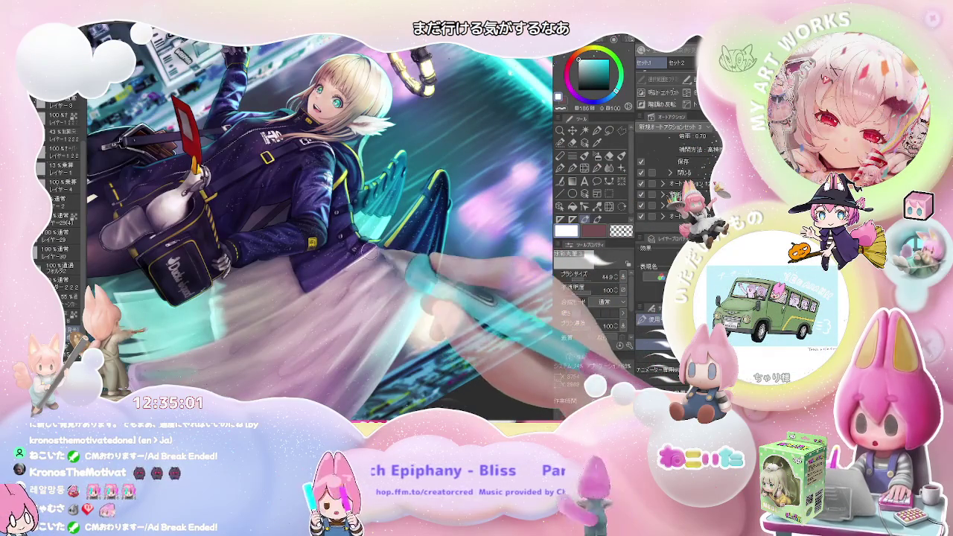
scroll(371, 251, up, 1)
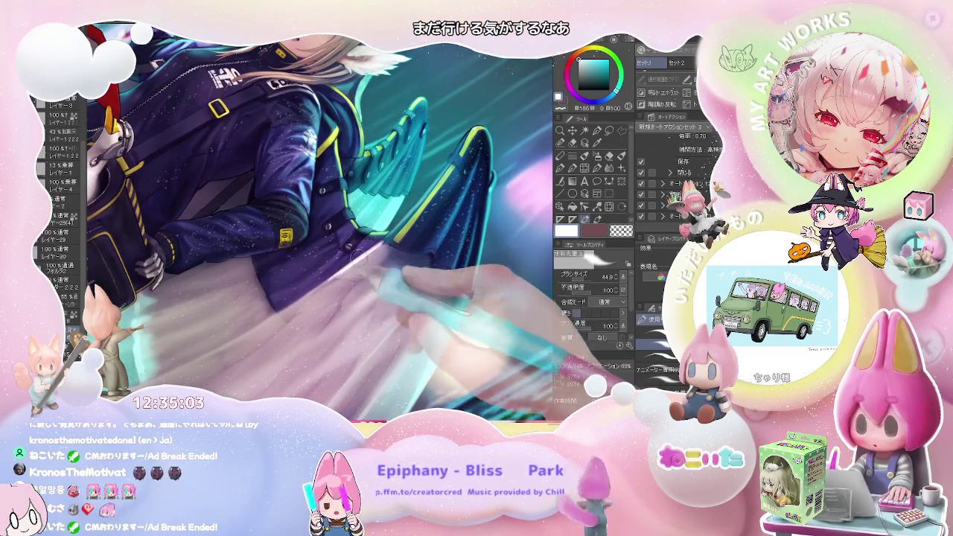
scroll(350, 216, up, 1)
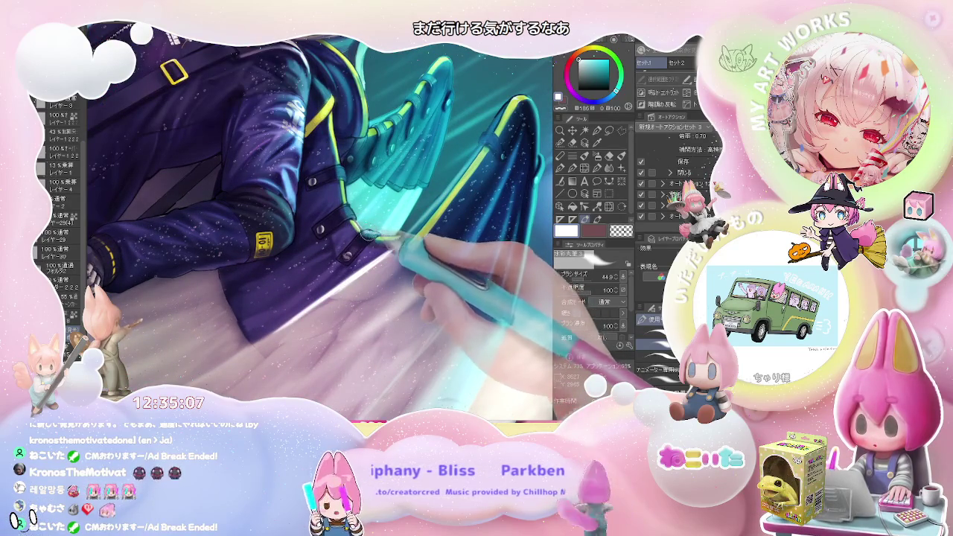
scroll(387, 238, down, 1)
scroll(417, 240, down, 1)
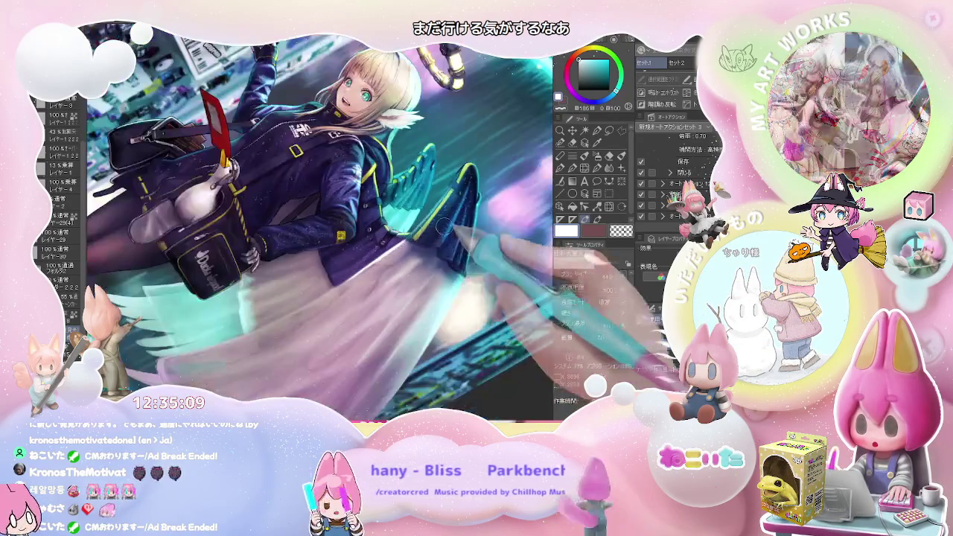
scroll(447, 242, down, 1)
Rotate the view to turn the girl sideways, then back upright.
drag(458, 242, 391, 257)
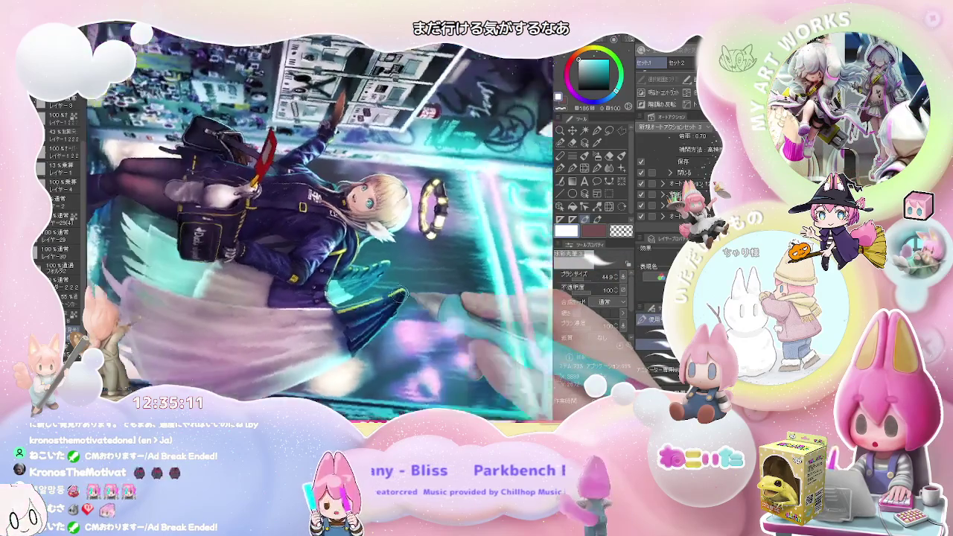
scroll(391, 257, up, 2)
scroll(335, 275, up, 2)
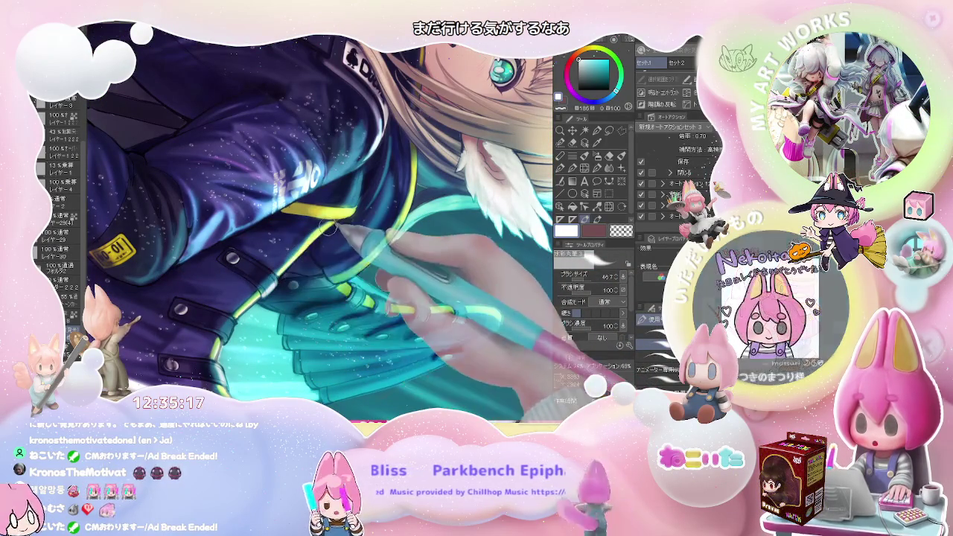
scroll(341, 221, down, 2)
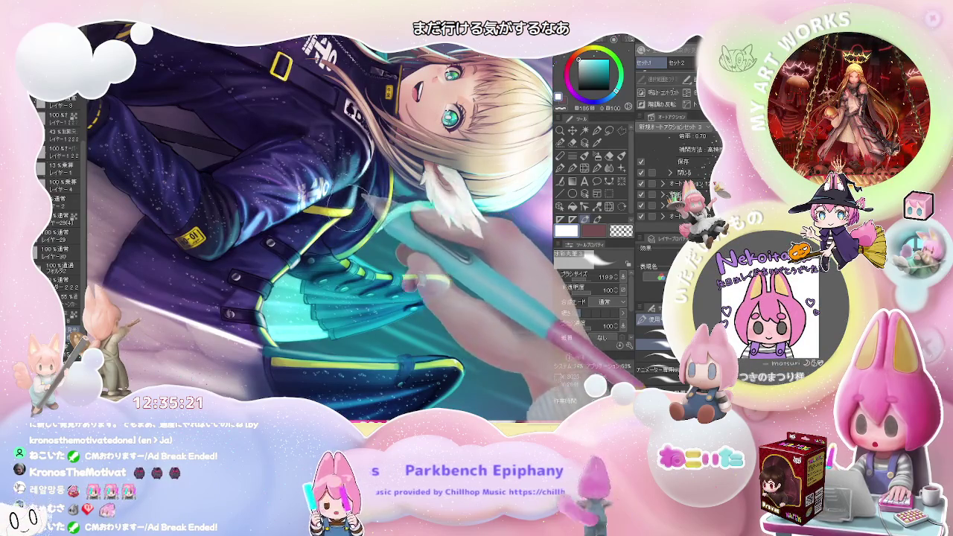
scroll(345, 188, down, 1)
scroll(344, 189, down, 1)
scroll(390, 264, down, 1)
scroll(395, 279, down, 1)
scroll(406, 302, down, 1)
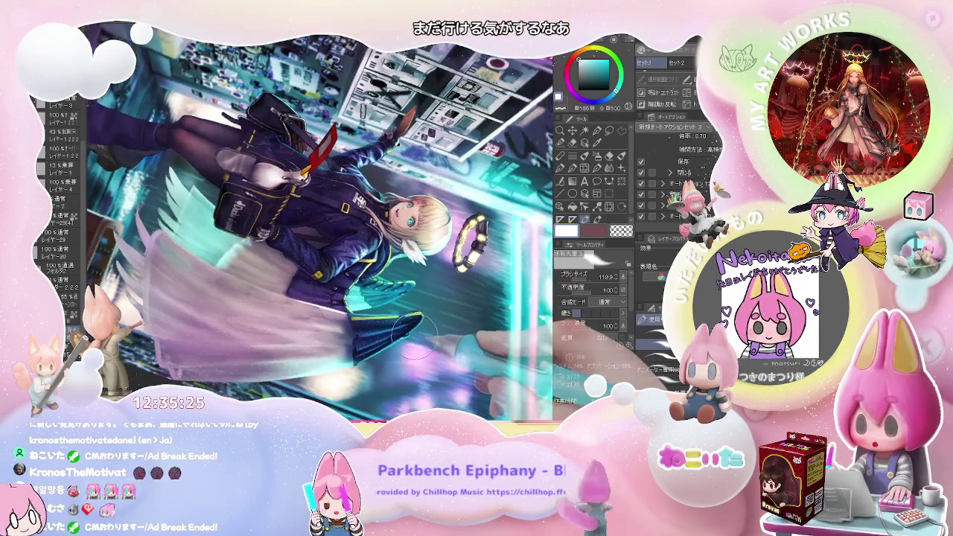
drag(404, 328, 373, 218)
scroll(374, 222, up, 3)
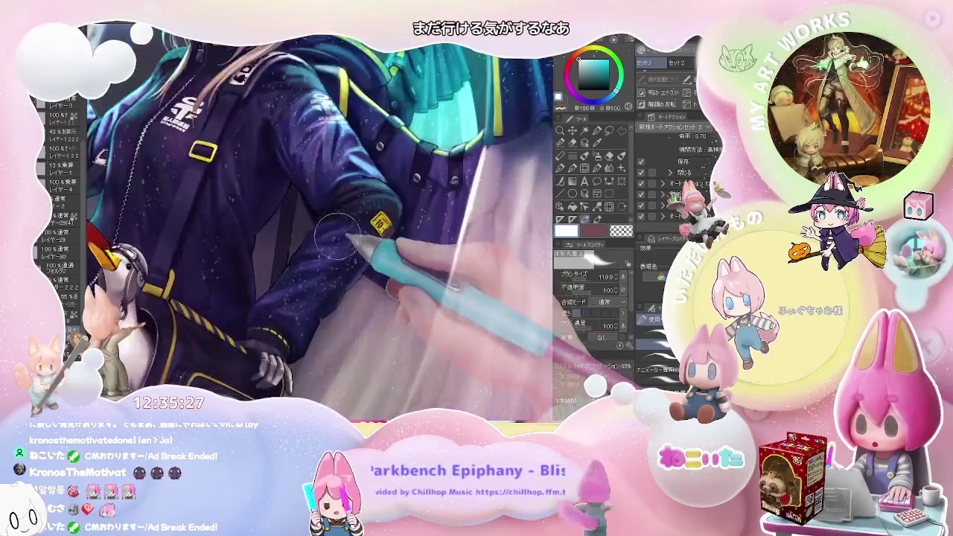
scroll(330, 230, up, 1)
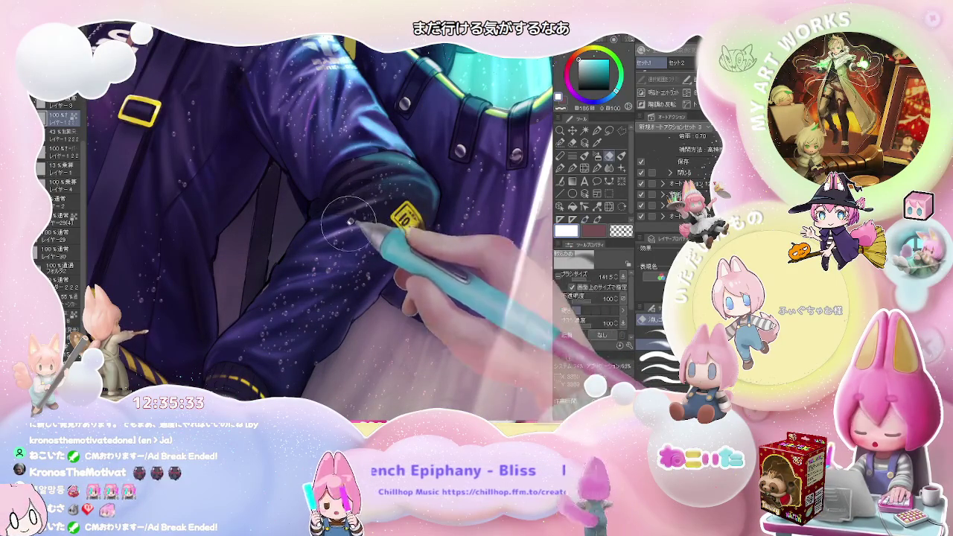
Select the layer at 43% opacity, check the sleeve close-up, and rotate the view clockwise.
click(61, 137)
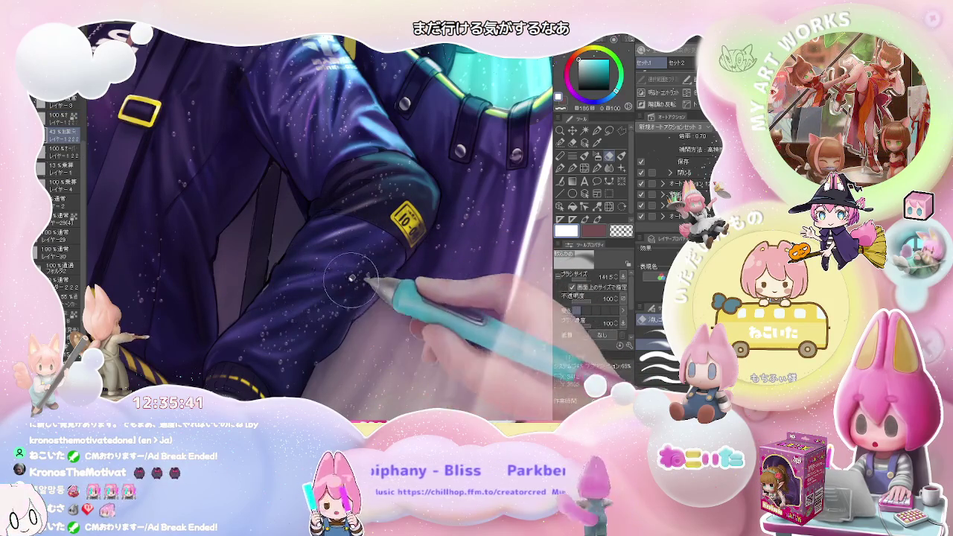
key(ctrl+minus)
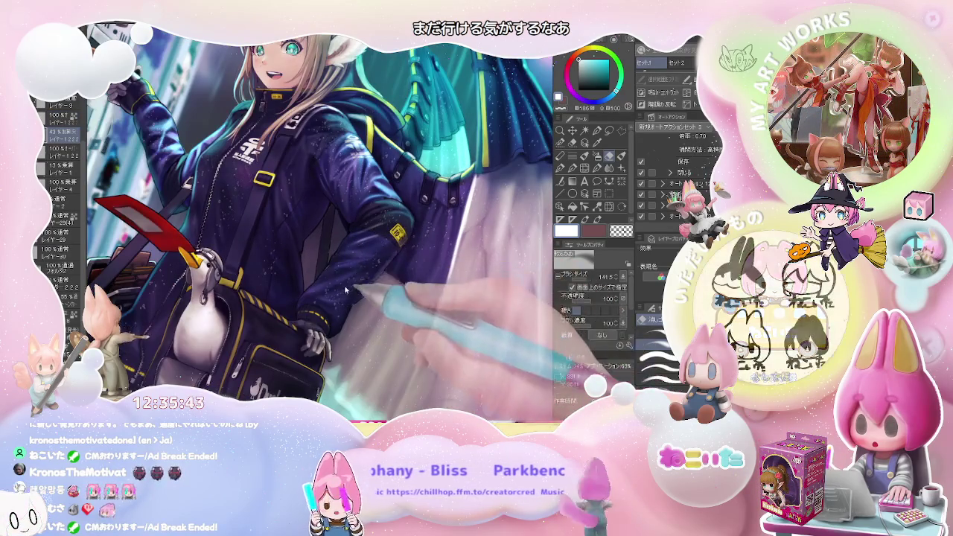
key(ctrl+plus)
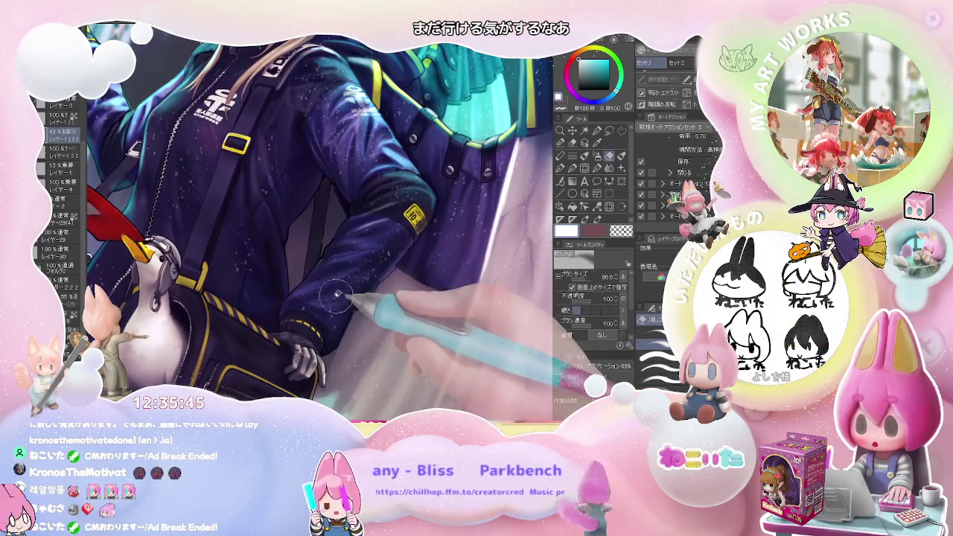
key(ctrl+minus)
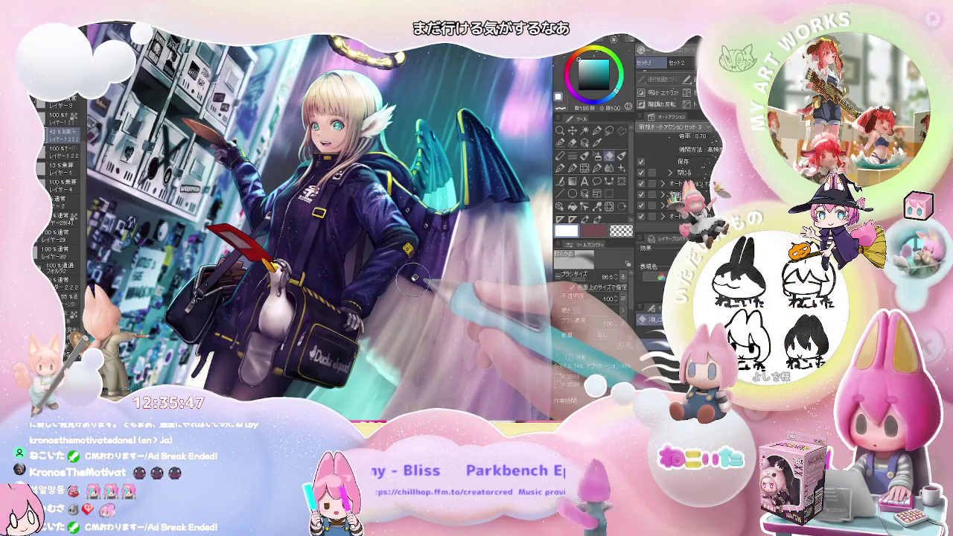
key(asciicircum)
key(asciicircum)
key(asciicircum)
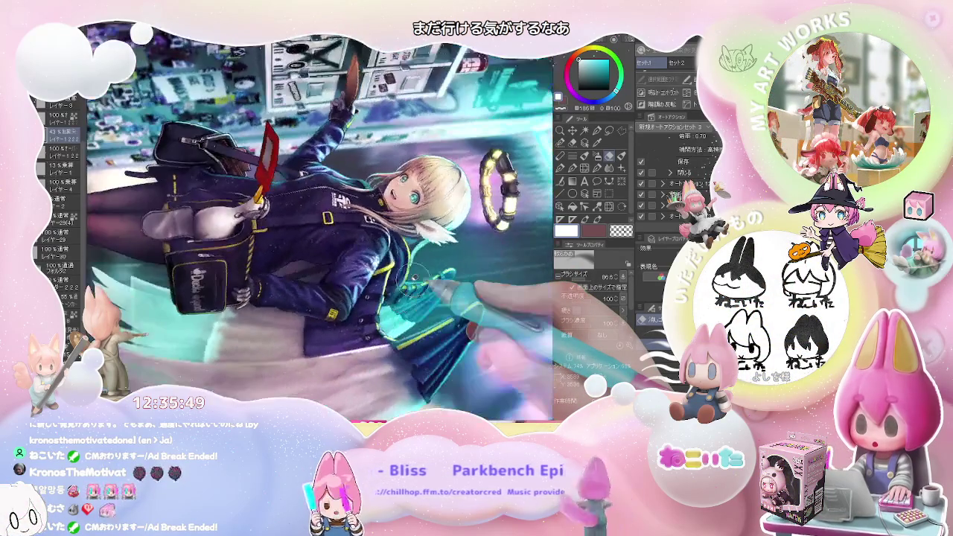
key(asciicircum)
Zoom in on her upper body and jacket, then out to the whole character.
key(ctrl+plus)
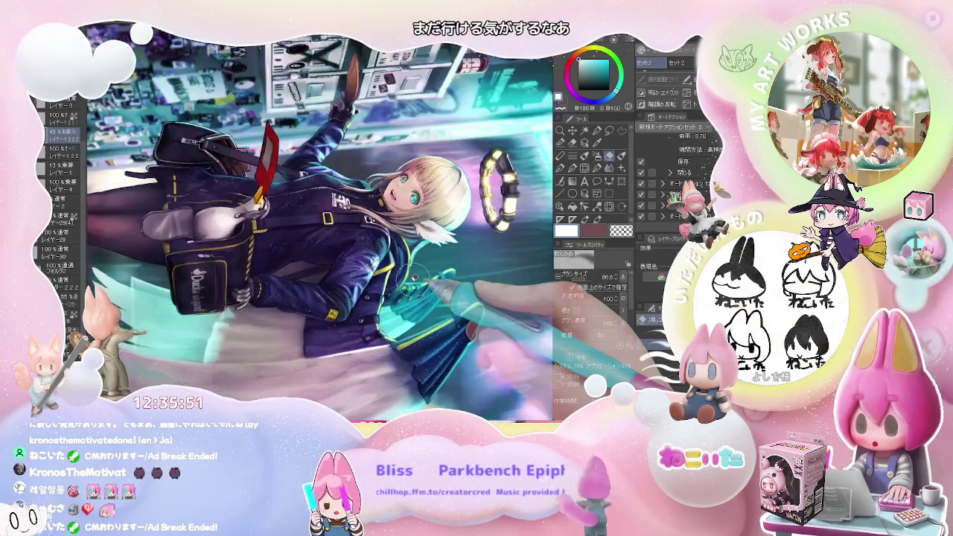
key(ctrl+plus)
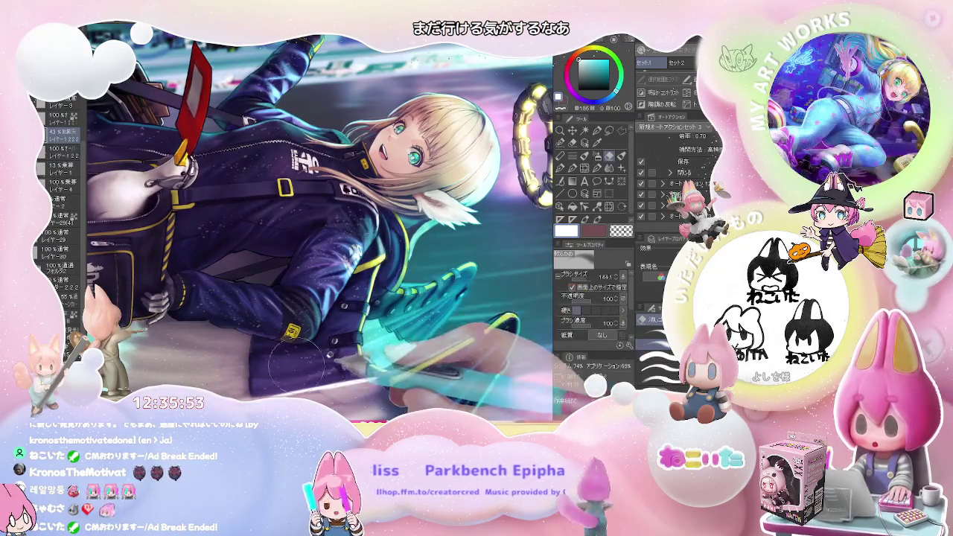
key(ctrl+plus)
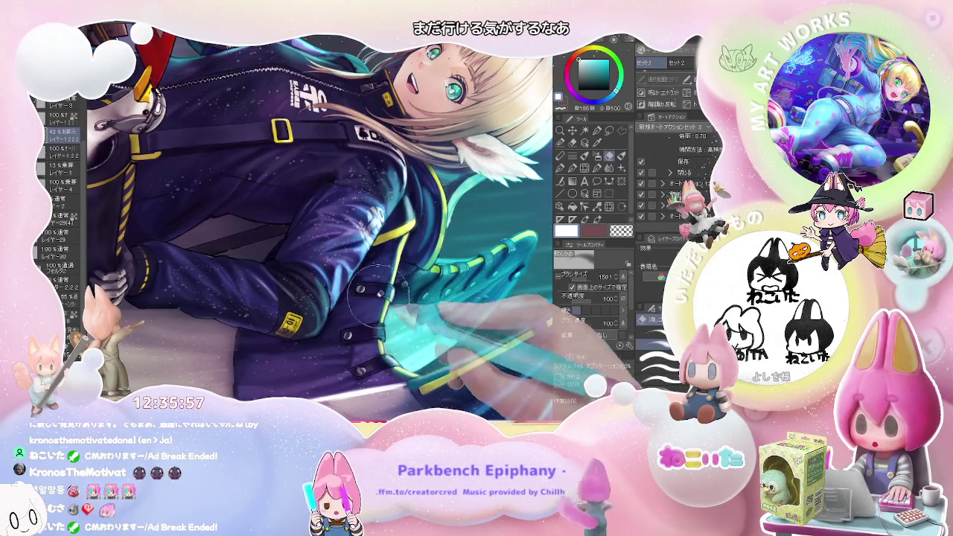
drag(370, 376, 382, 340)
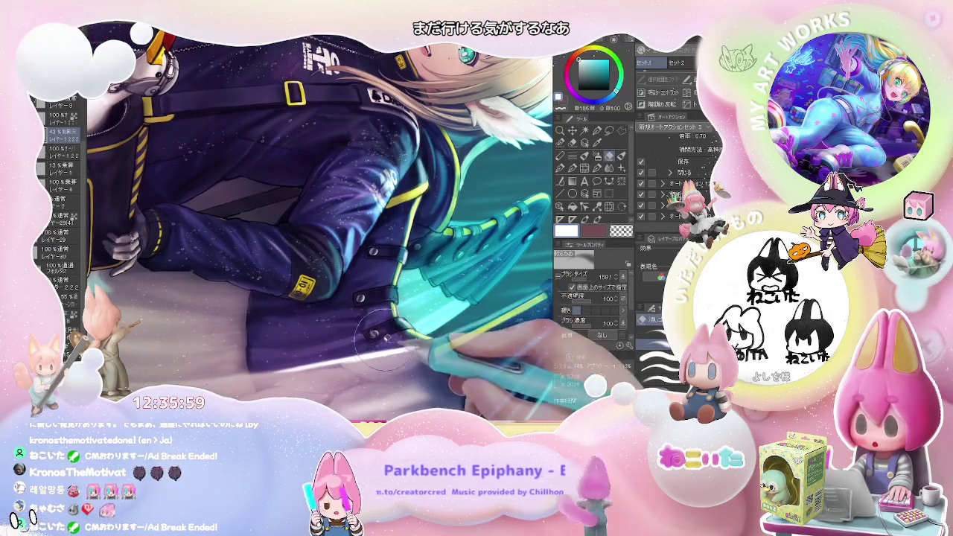
key(ctrl+minus)
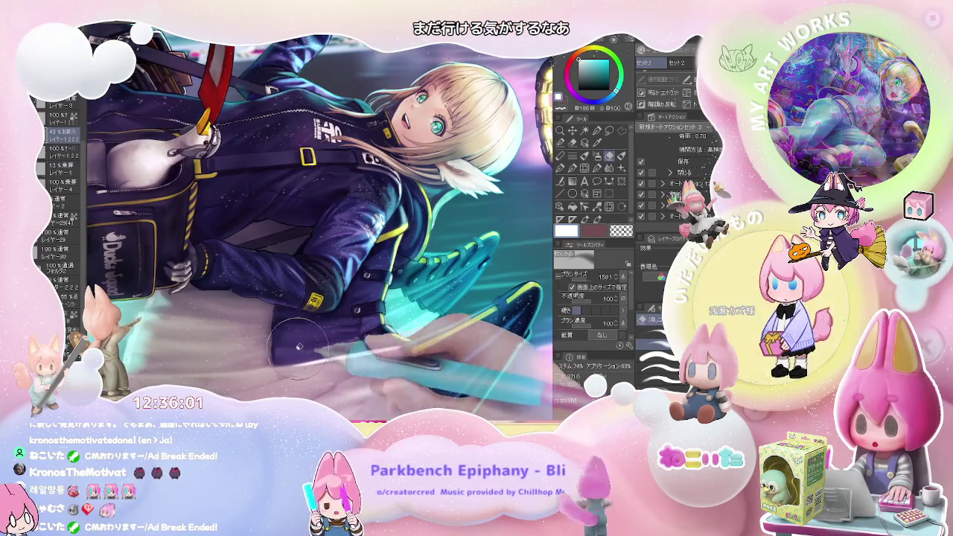
key(ctrl+minus)
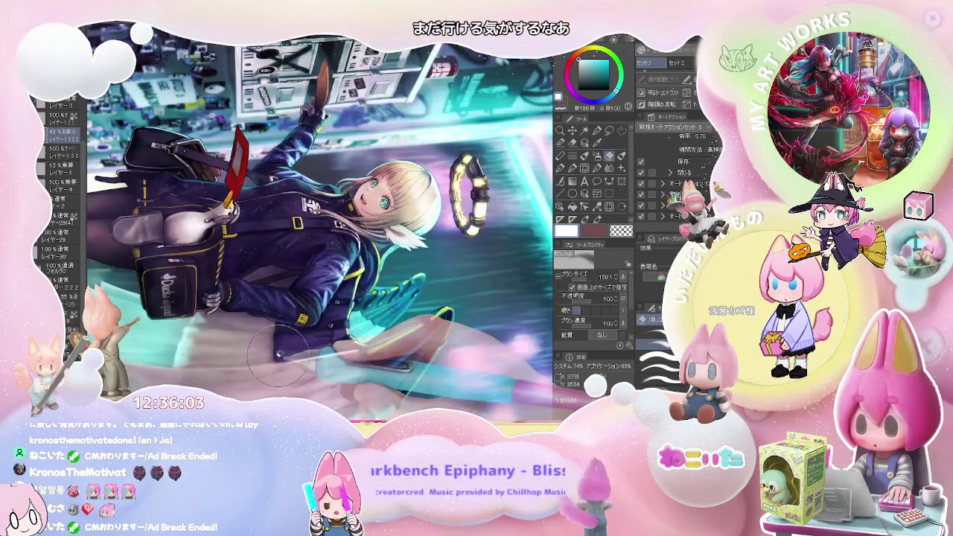
key(ctrl+minus)
key(ctrl+minus)
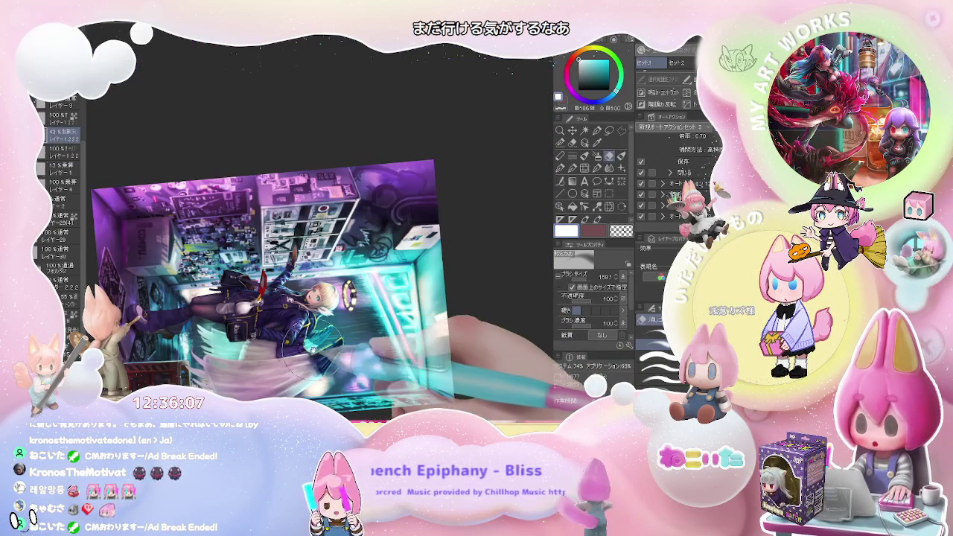
Straighten the view, zoom in on the shoe and crate, and switch to an airbrush.
drag(306, 359, 412, 333)
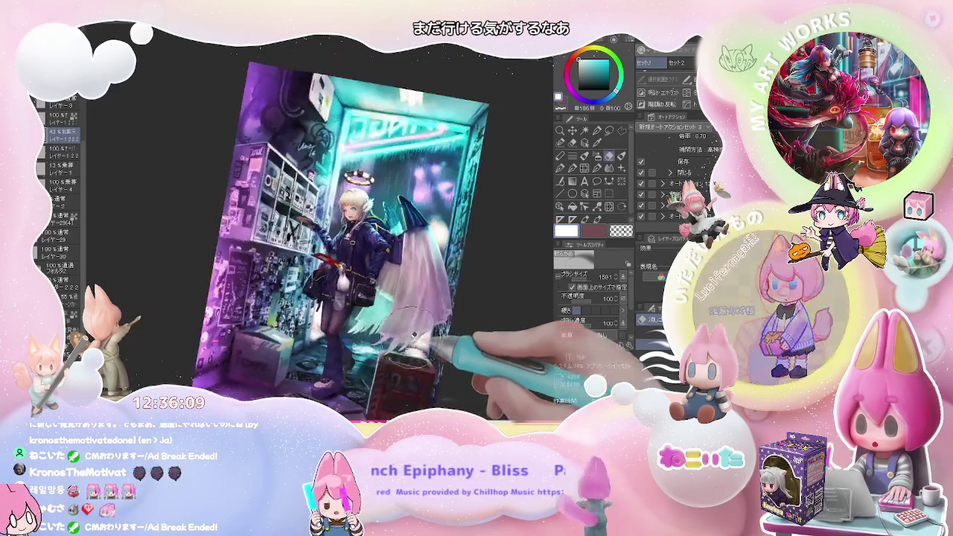
drag(411, 333, 333, 345)
key(b)
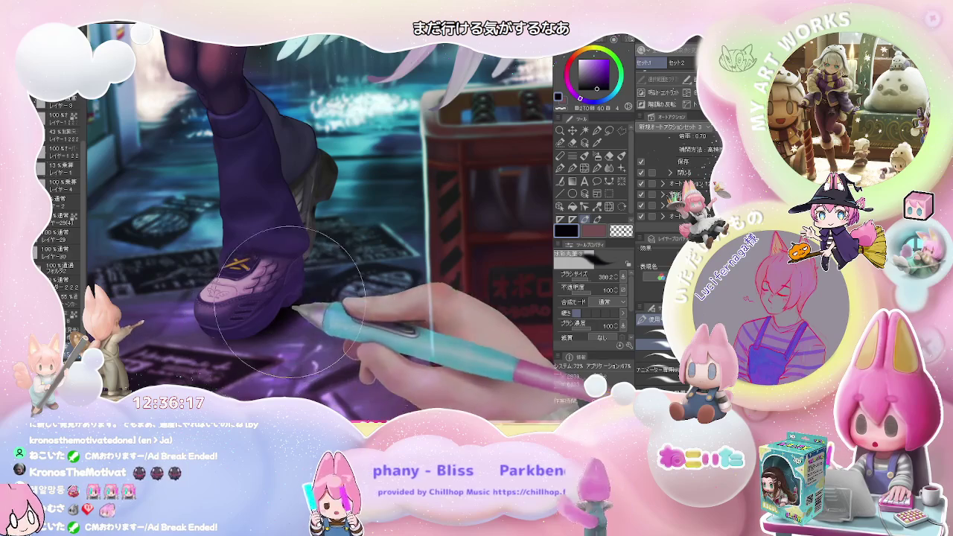
scroll(283, 313, down, 2)
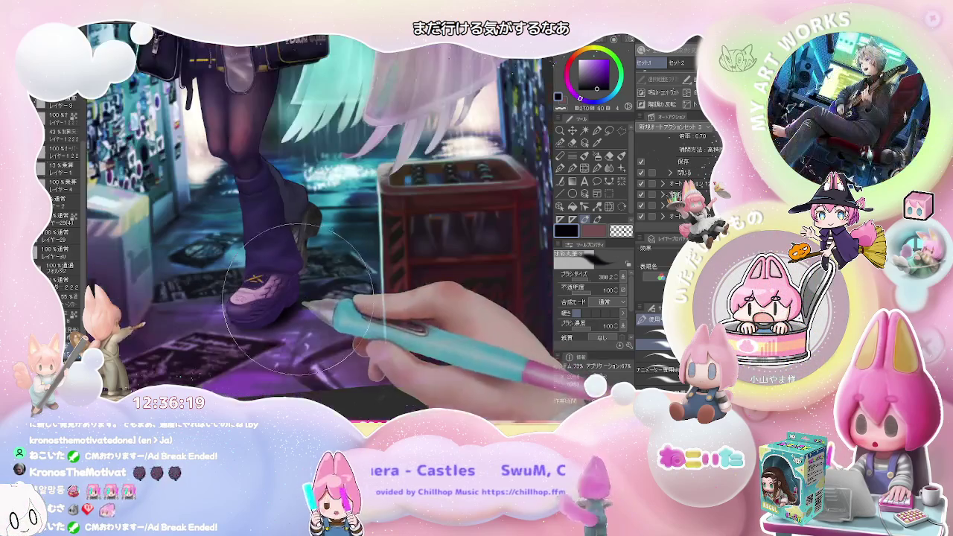
scroll(272, 317, up, 2)
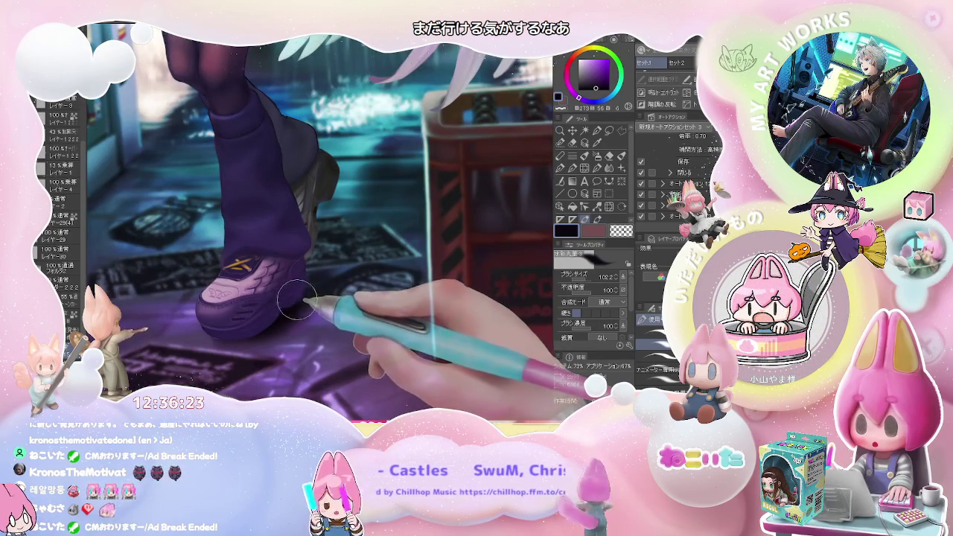
scroll(298, 300, down, 2)
scroll(356, 289, down, 3)
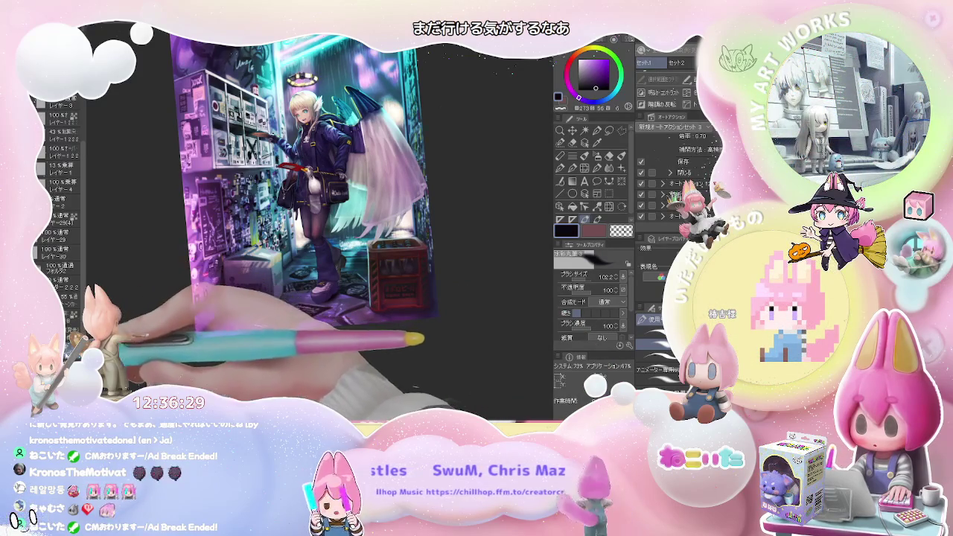
scroll(337, 285, up, 3)
scroll(338, 285, up, 3)
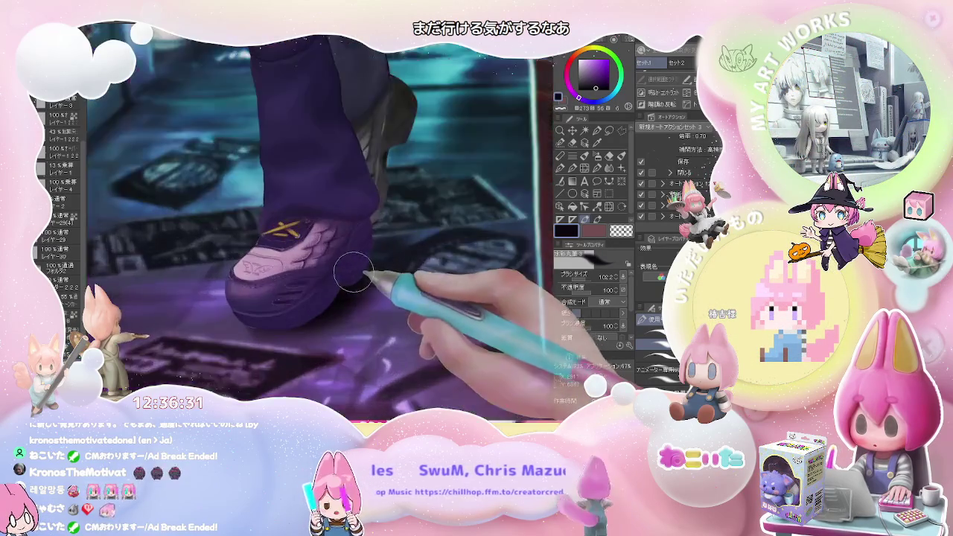
scroll(338, 285, up, 3)
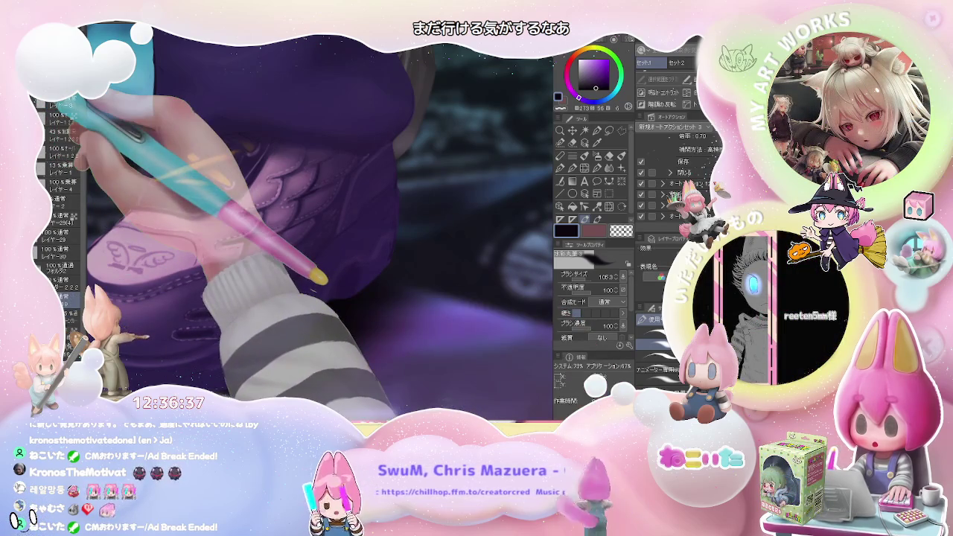
Resize the airbrush larger and smaller to paint lilac highlights on the sneaker.
key(bracketright)
key(bracketright)
key(bracketright)
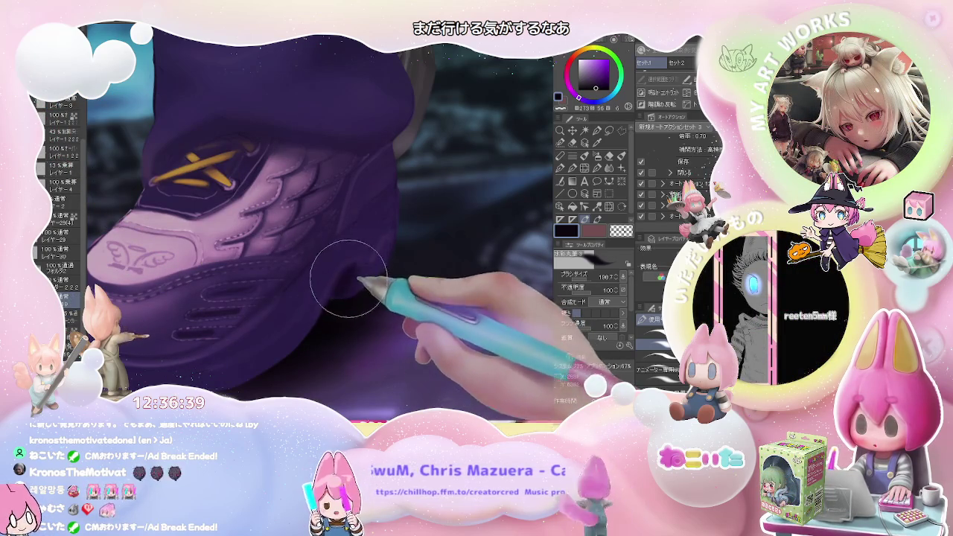
scroll(333, 311, down, 2)
scroll(333, 311, up, 2)
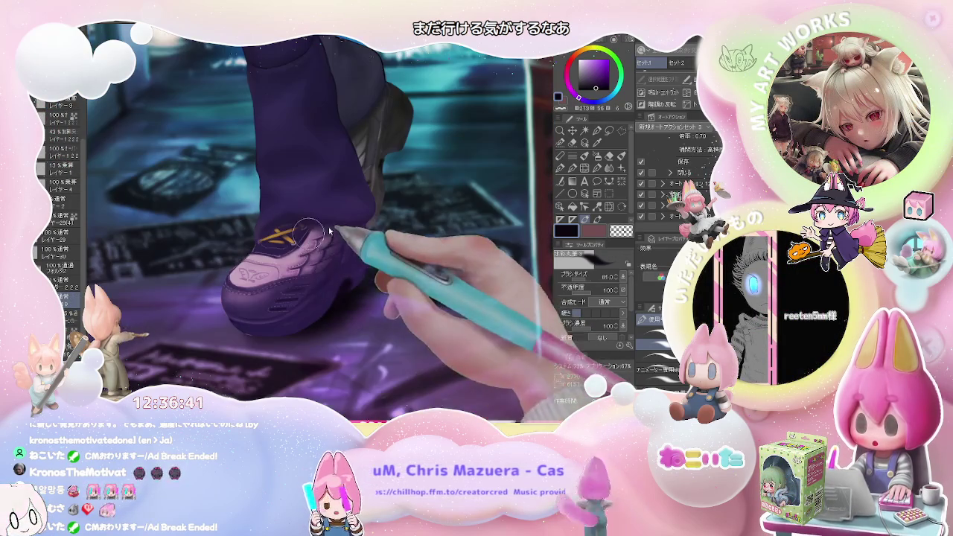
key(bracketleft)
key(bracketleft)
key(bracketleft)
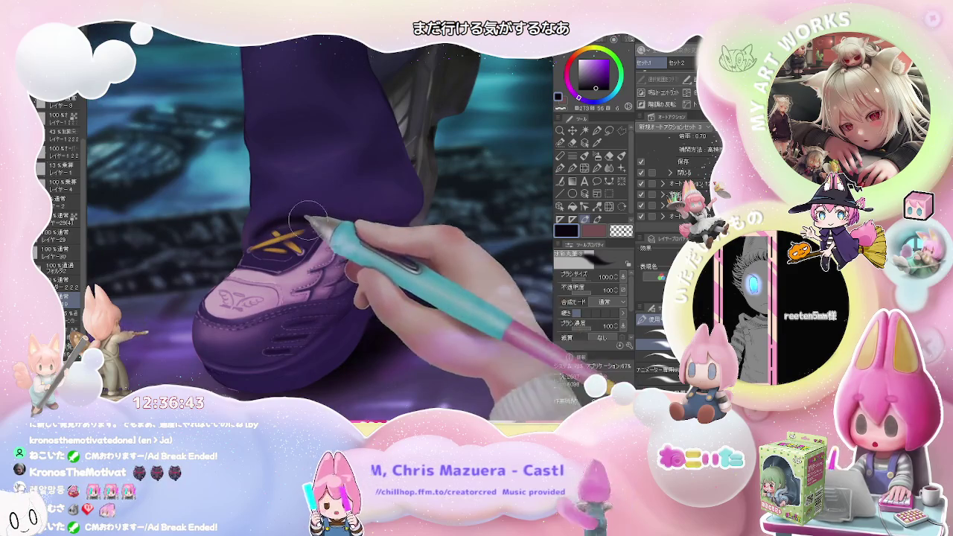
Bring the legs into view, zoom out to legs, bag and wings, then onto the dark clothing.
scroll(406, 213, down, 2)
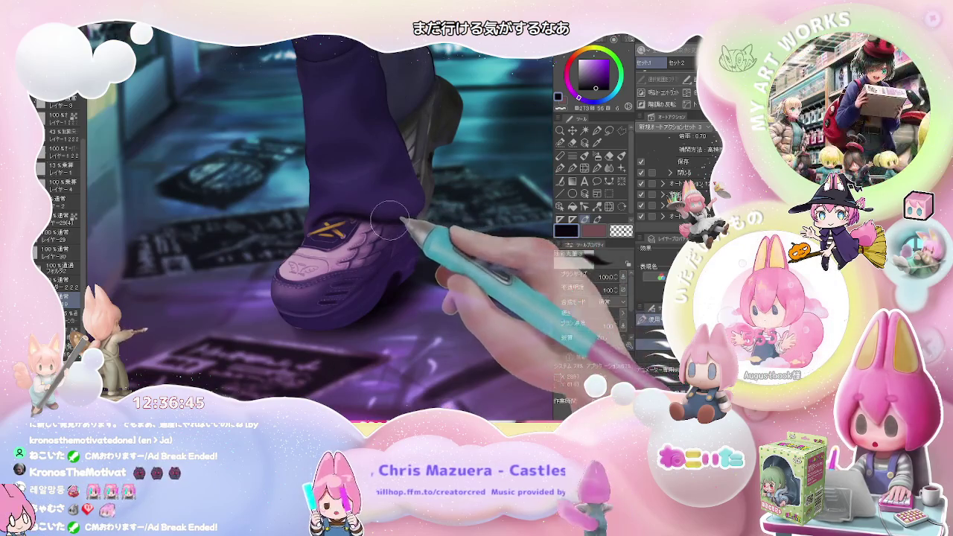
scroll(440, 201, down, 1)
drag(444, 194, 372, 276)
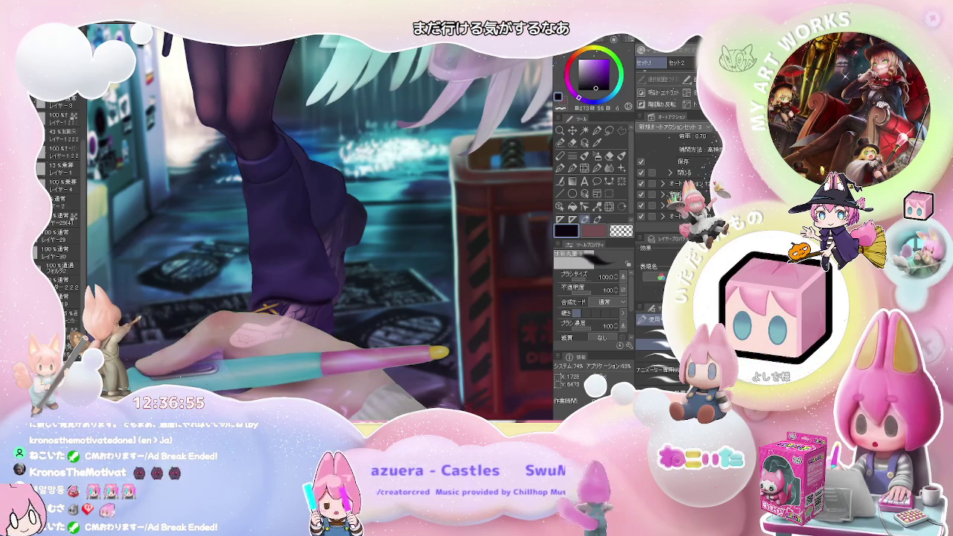
key(ctrl+minus)
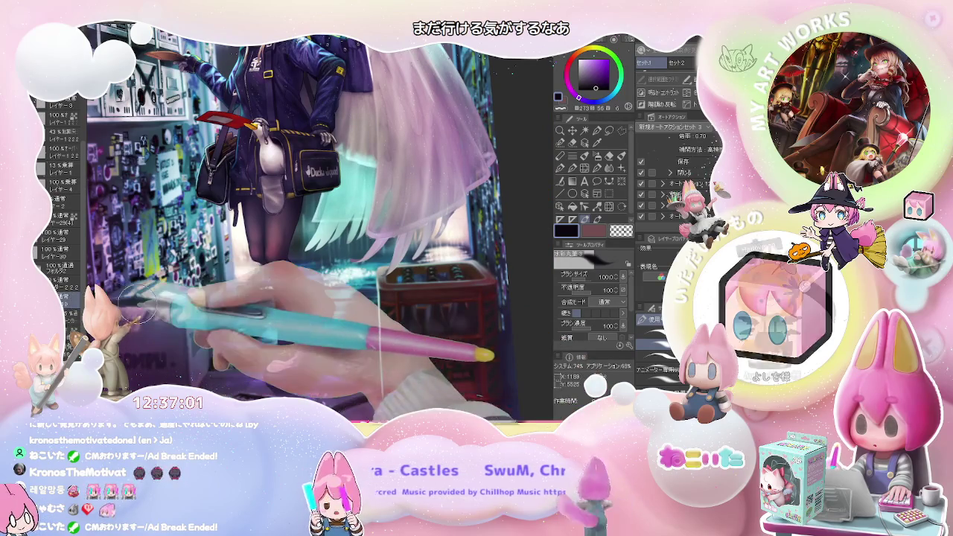
key(ctrl+plus)
key(ctrl+plus)
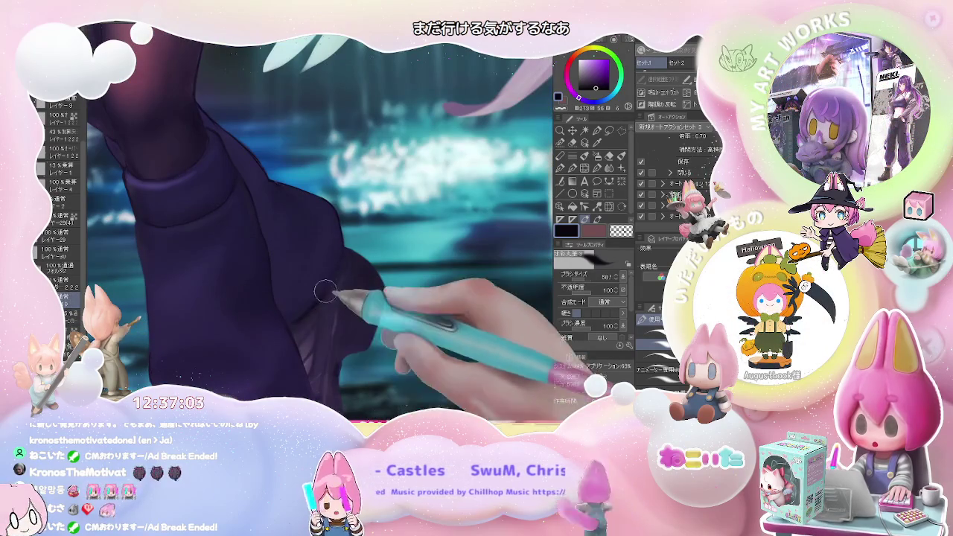
Enlarge the brush to about 343 and brighten the purple sneaker's sole with pinkish light.
key(bracketright)
key(bracketright)
key(bracketright)
key(ctrl+minus)
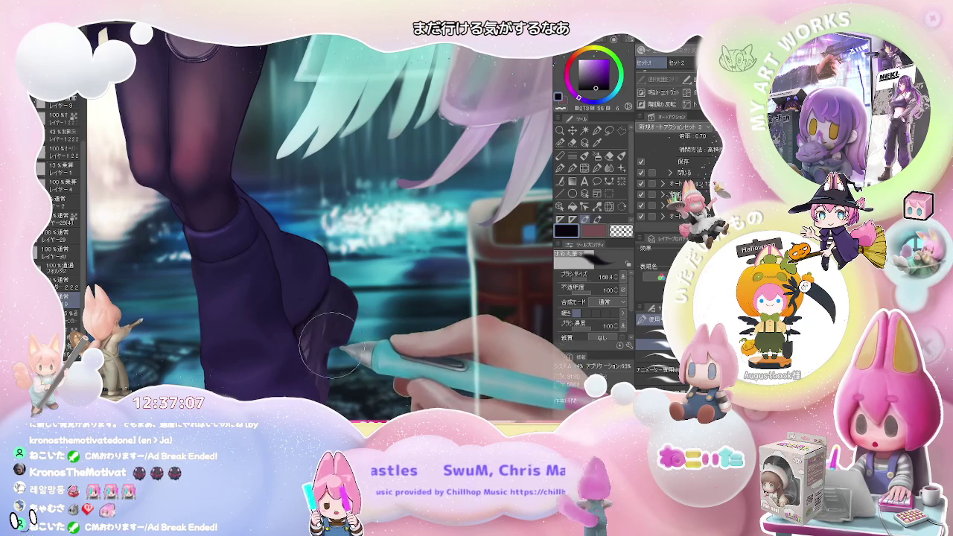
key(ctrl+minus)
key(ctrl+minus)
key(ctrl+minus)
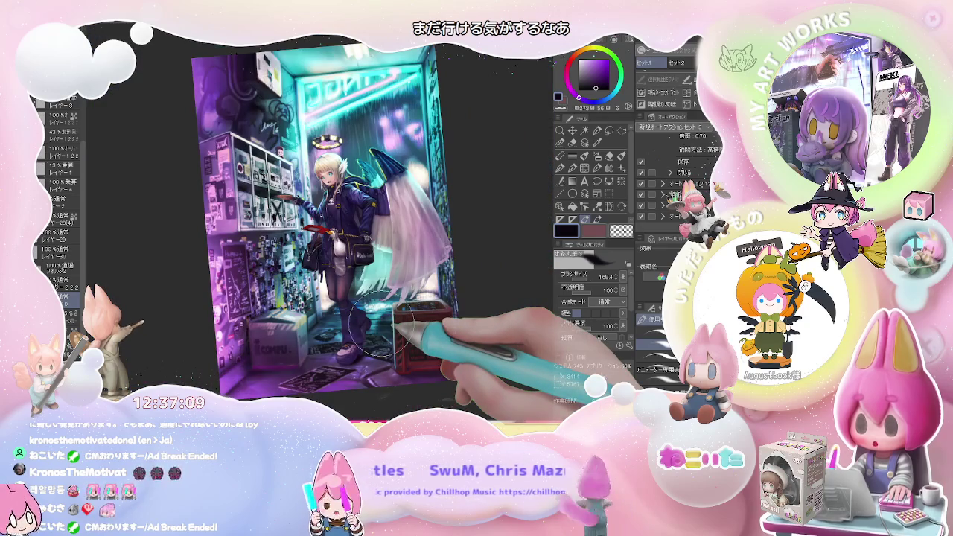
key(ctrl+plus)
key(ctrl+plus)
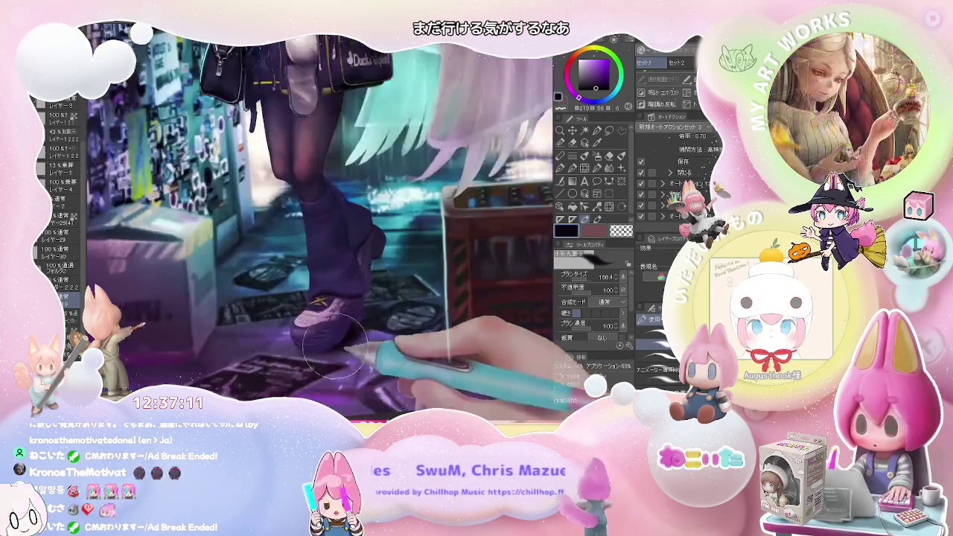
key(ctrl+plus)
drag(265, 357, 304, 362)
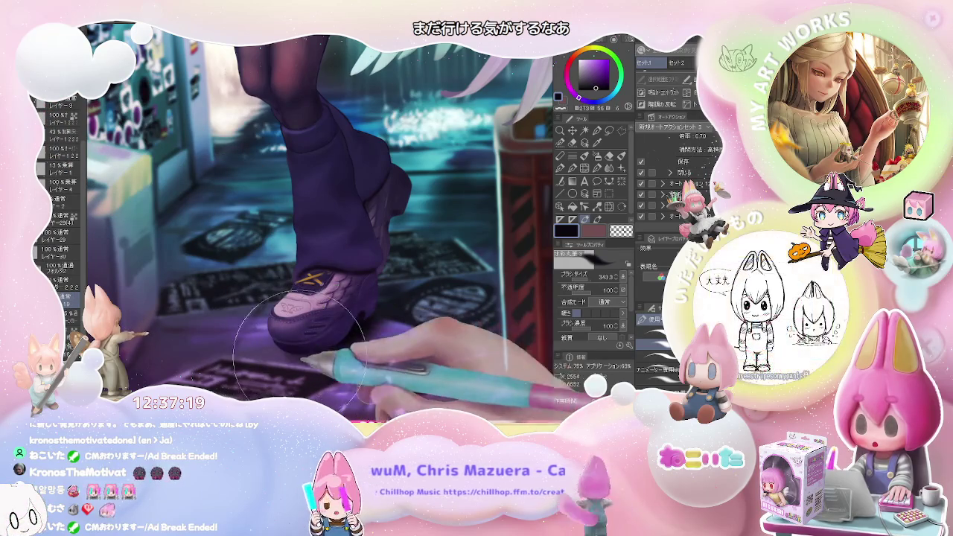
key(ctrl+minus)
key(ctrl+minus)
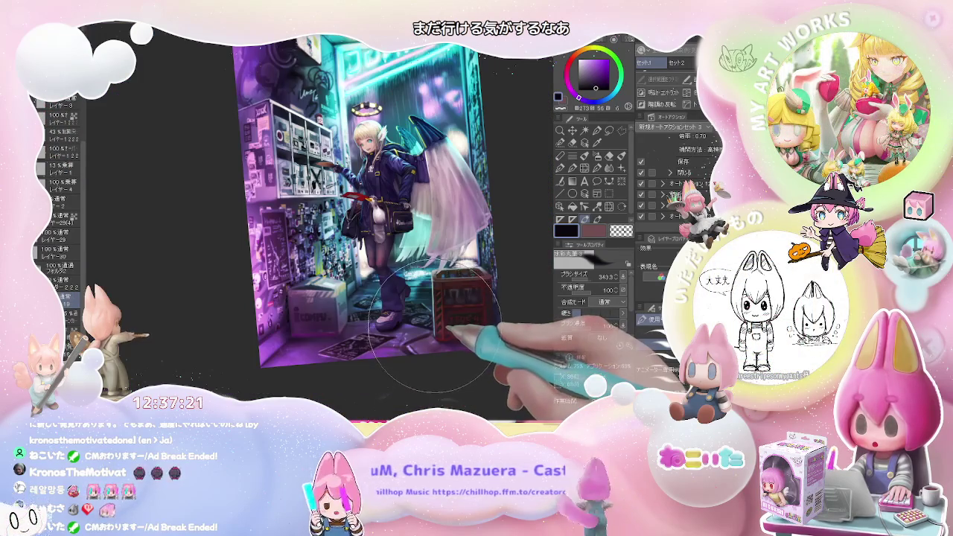
Mirror the canvas, then zoom and rotate it upright to inspect the character from legs to halo.
key(h)
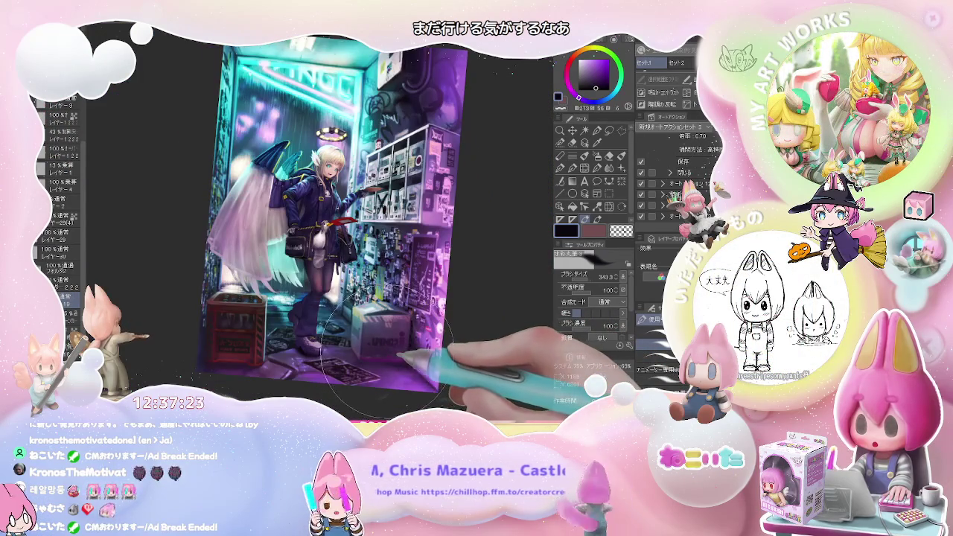
key(ctrl+plus)
key(ctrl+minus)
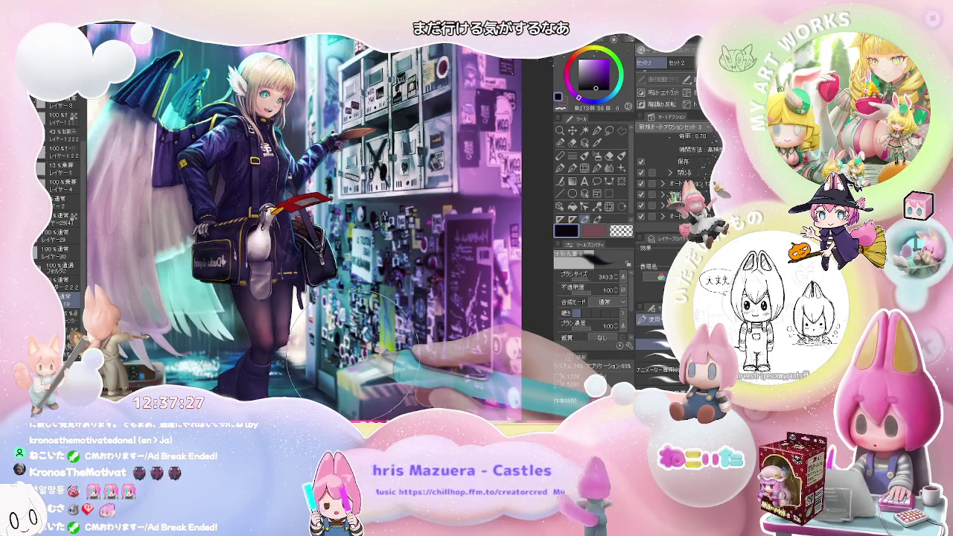
key(ctrl+minus)
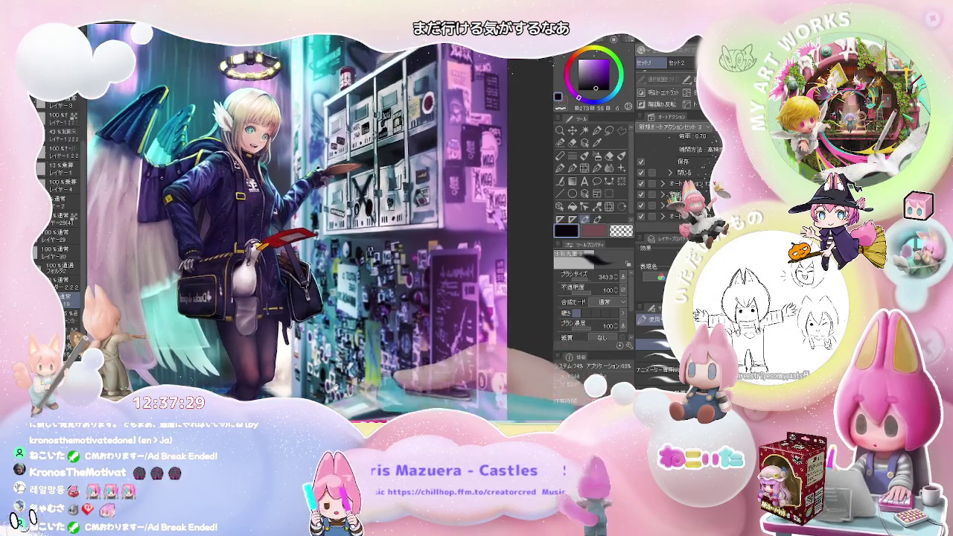
mouse_move(391, 331)
mouse_down()
mouse_move(201, 279)
mouse_move(182, 325)
mouse_move(202, 283)
mouse_move(139, 237)
mouse_up()
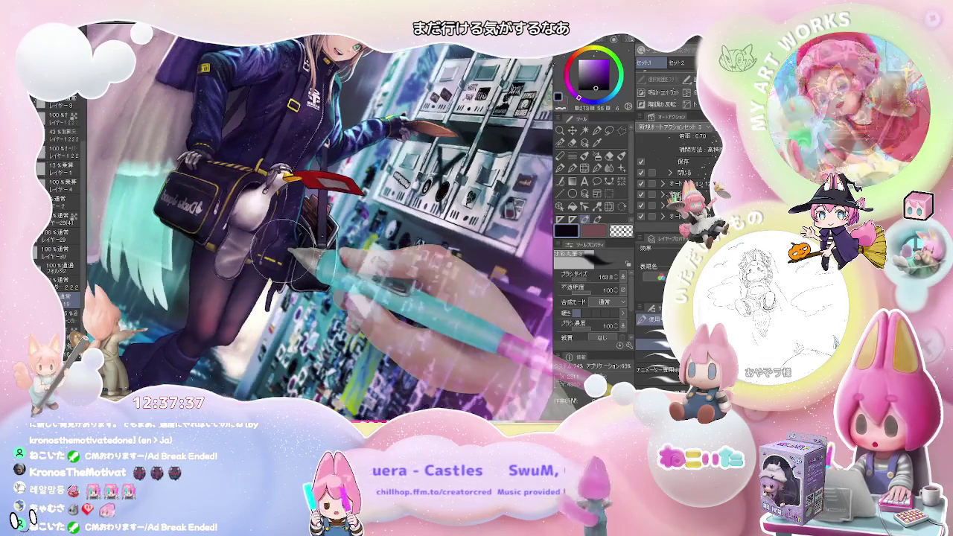
drag(376, 292, 327, 329)
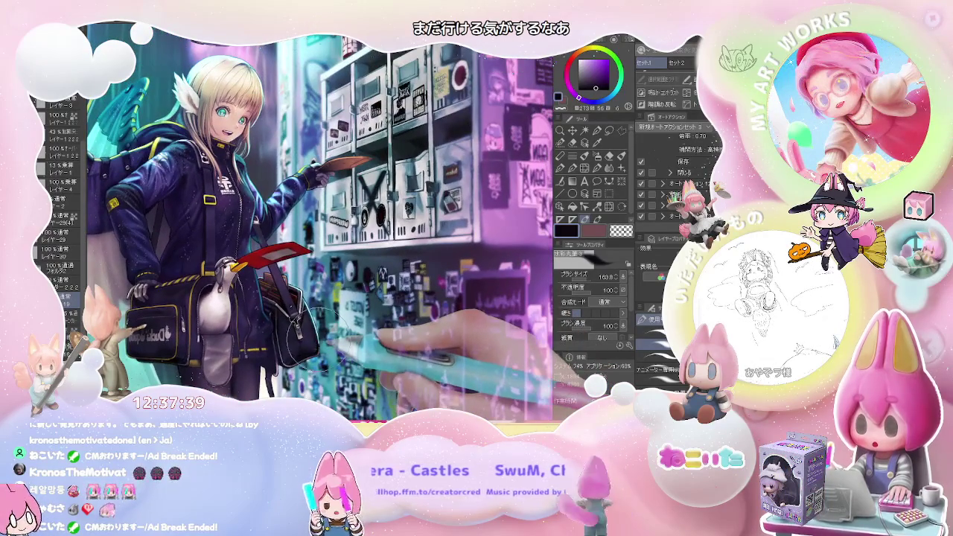
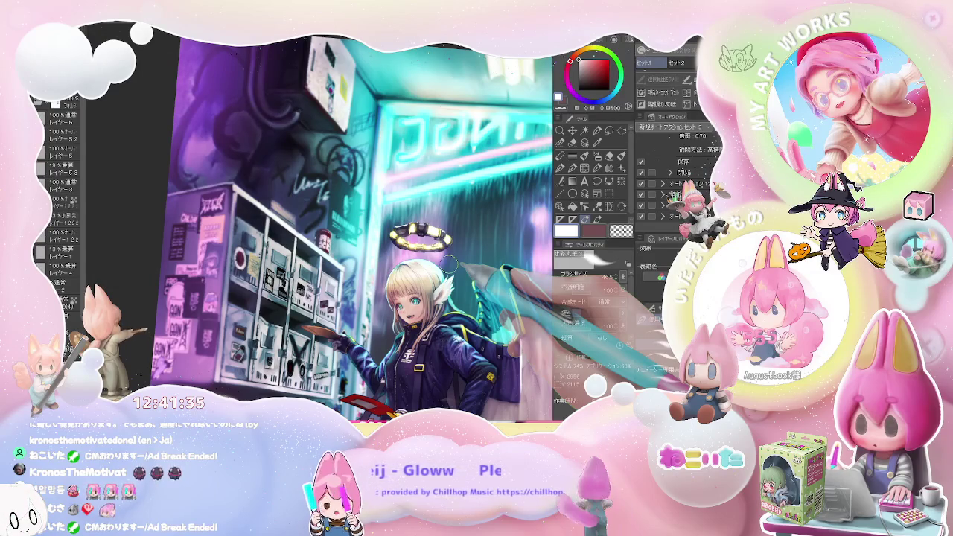
Check the full illustration, then zoom in close on the girl's glowing halo.
key(ctrl+minus)
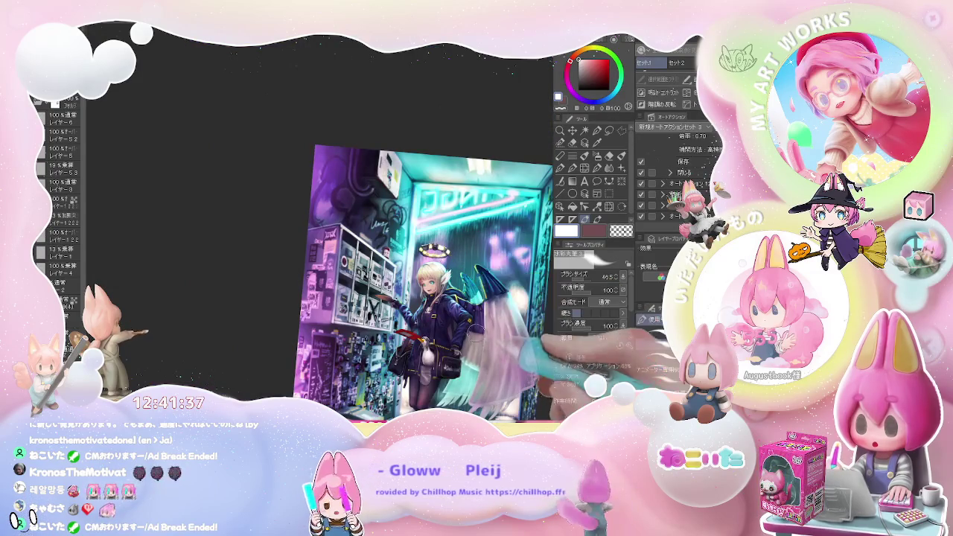
key(ctrl+plus)
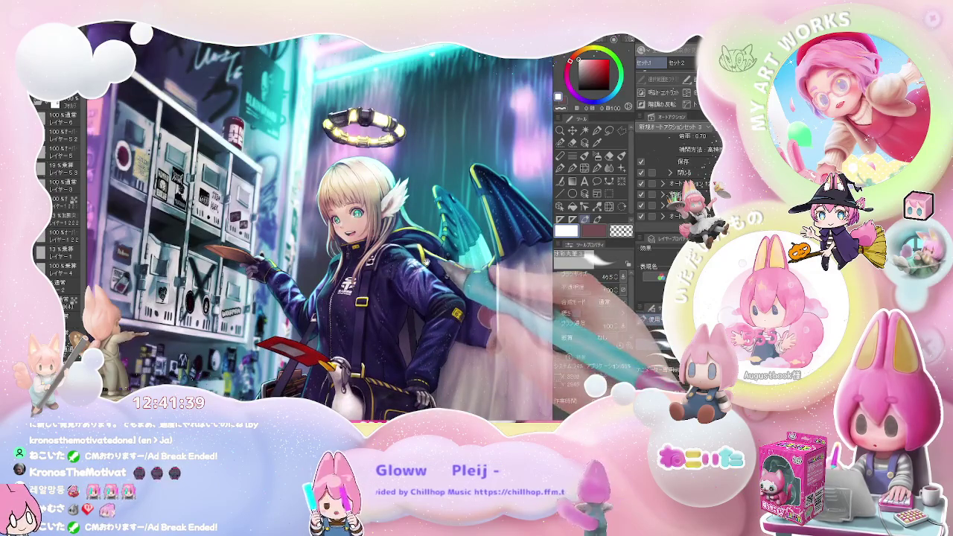
scroll(479, 316, up, 3)
scroll(446, 335, up, 2)
key(ctrl+plus)
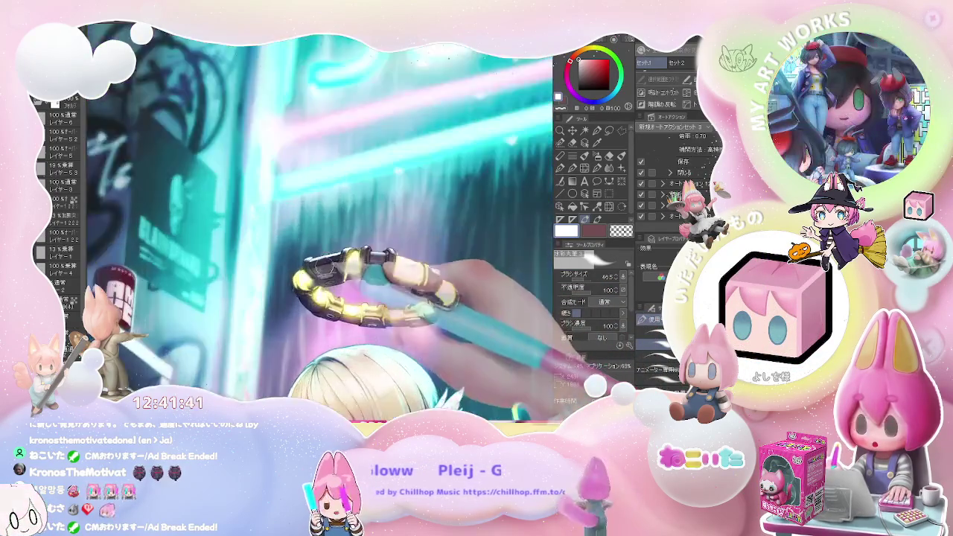
key(ctrl+plus)
key(ctrl+plus)
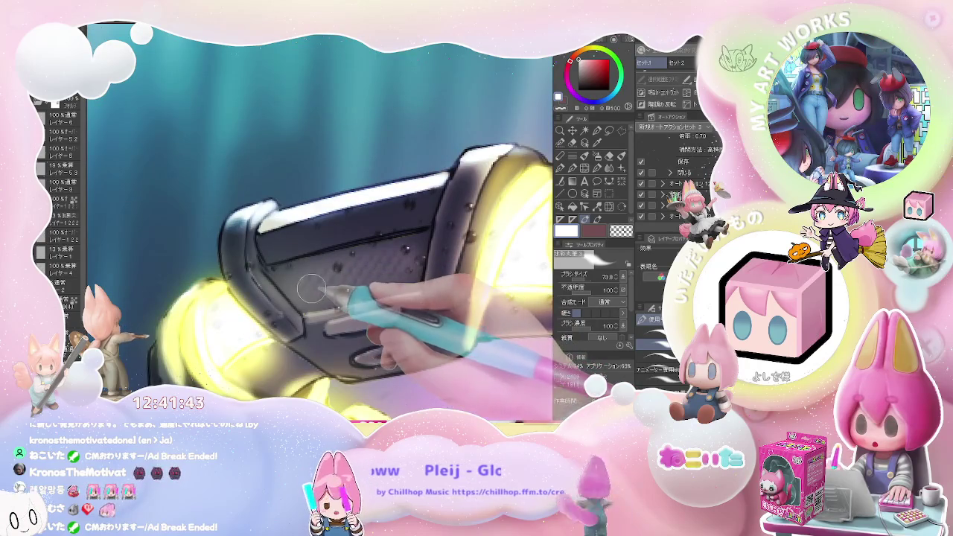
Set the brush to about 74 and paint the 10-04 digits on the halo's display panel.
drag(596, 277, 623, 306)
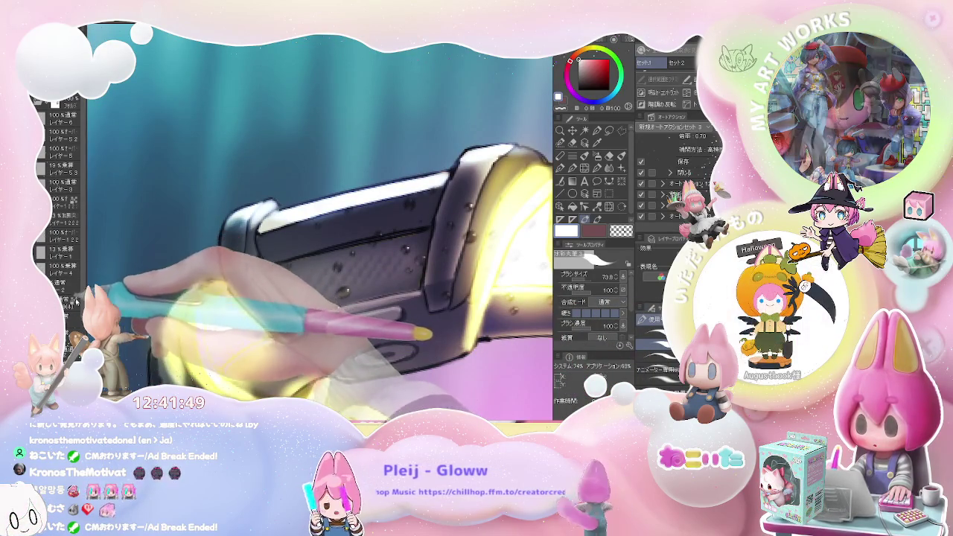
scroll(60, 186, down, 2)
scroll(59, 223, down, 1)
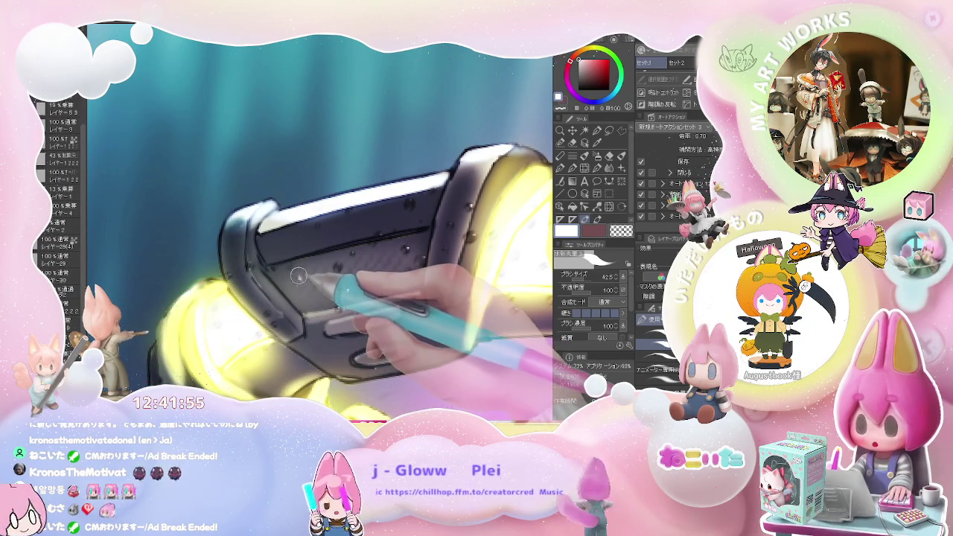
key(bracketleft)
key(bracketright)
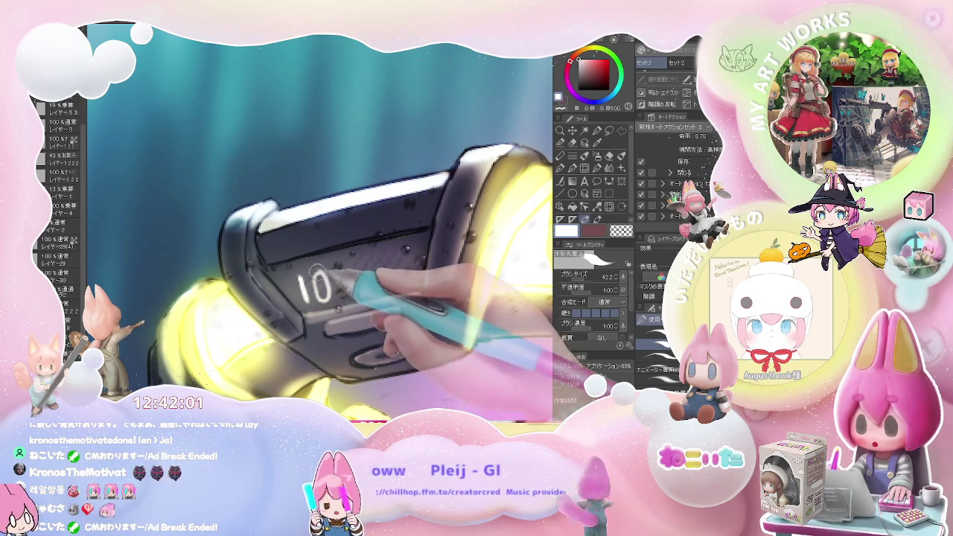
mouse_move(341, 281)
mouse_down()
mouse_move(359, 283)
mouse_move(370, 270)
mouse_up()
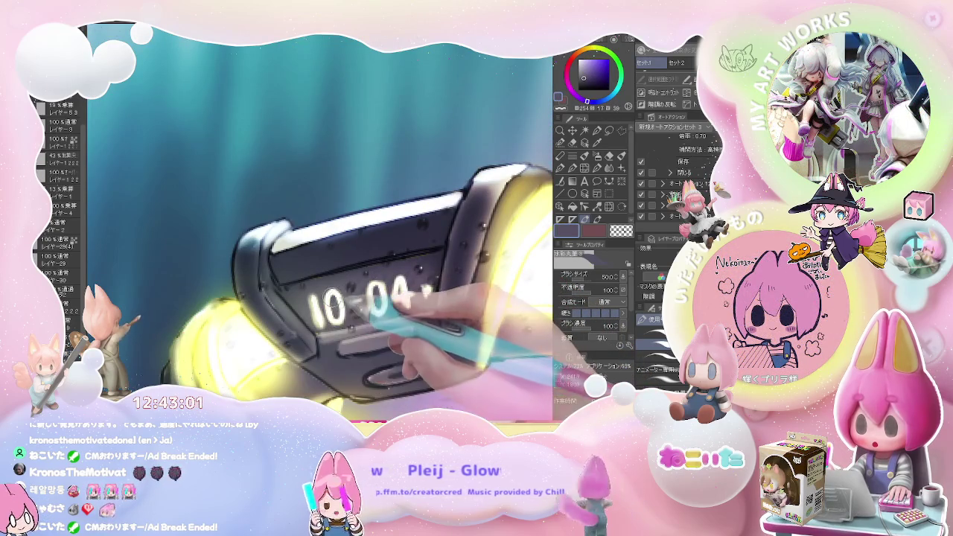
Eyedrop a dark colour from the halo, switch to the eraser, and zoom out.
alt+click(333, 283)
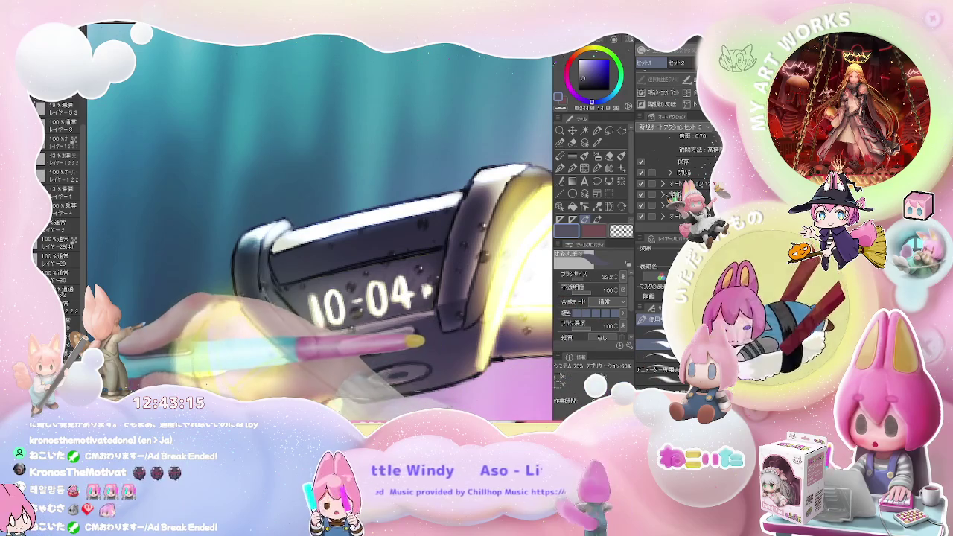
key(e)
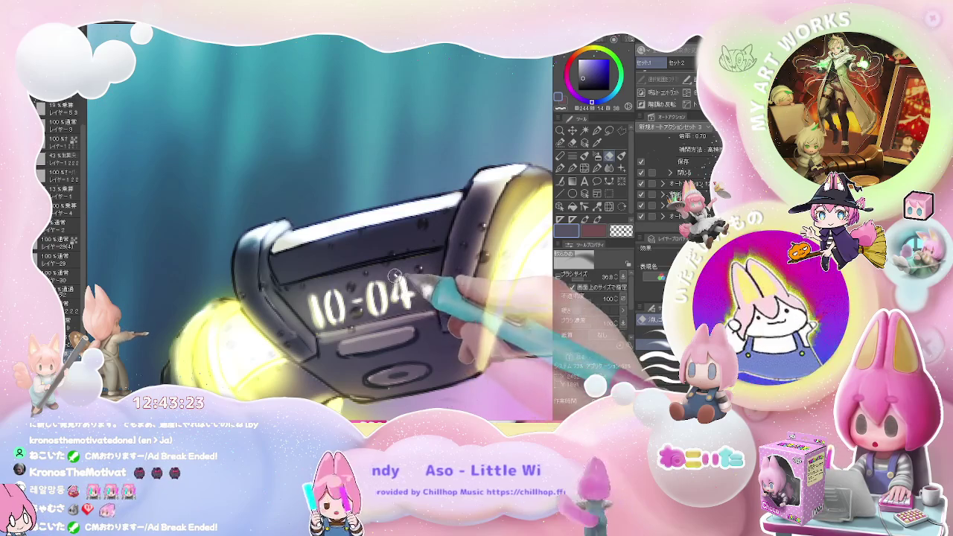
scroll(399, 291, down, 3)
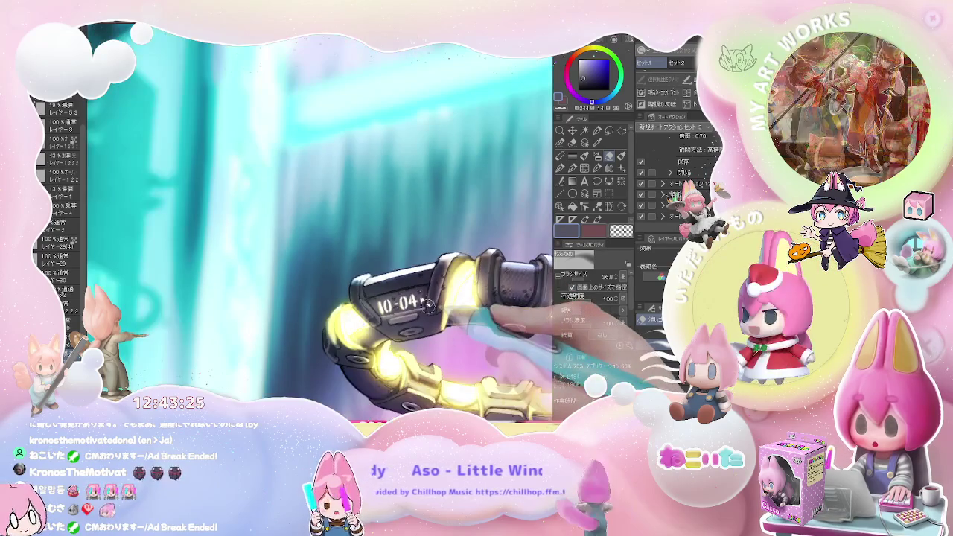
Rotate the canvas view back and zoom out to show the girl at the shelves.
drag(421, 302, 428, 306)
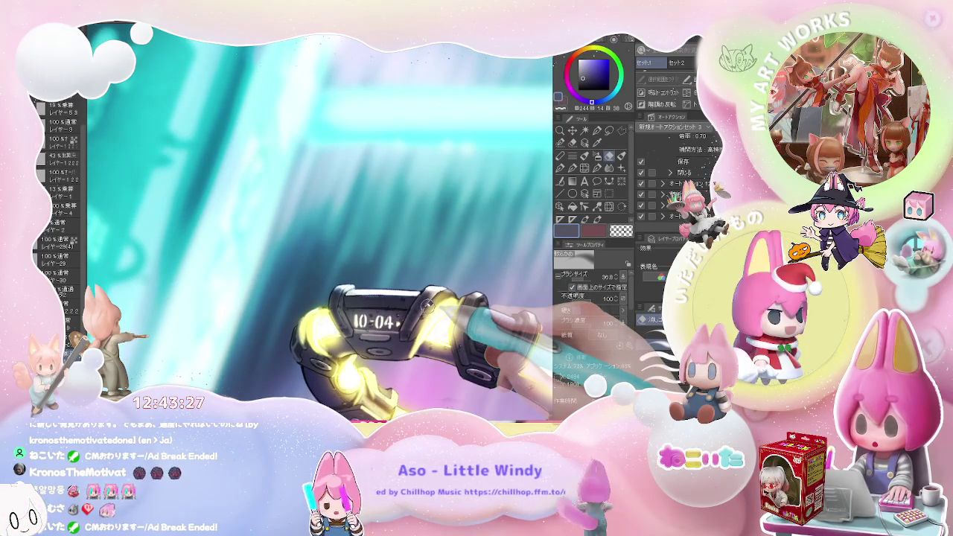
scroll(428, 304, down, 2)
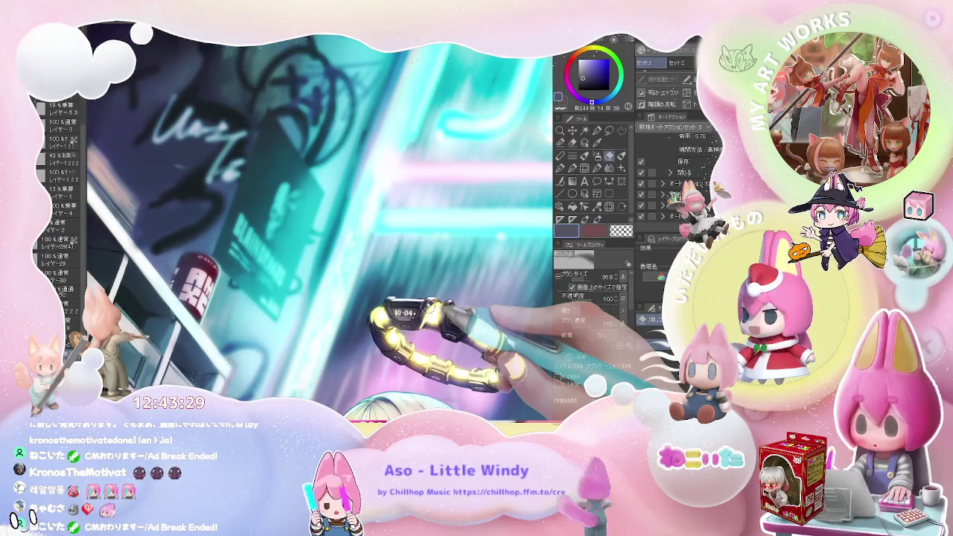
scroll(427, 304, down, 2)
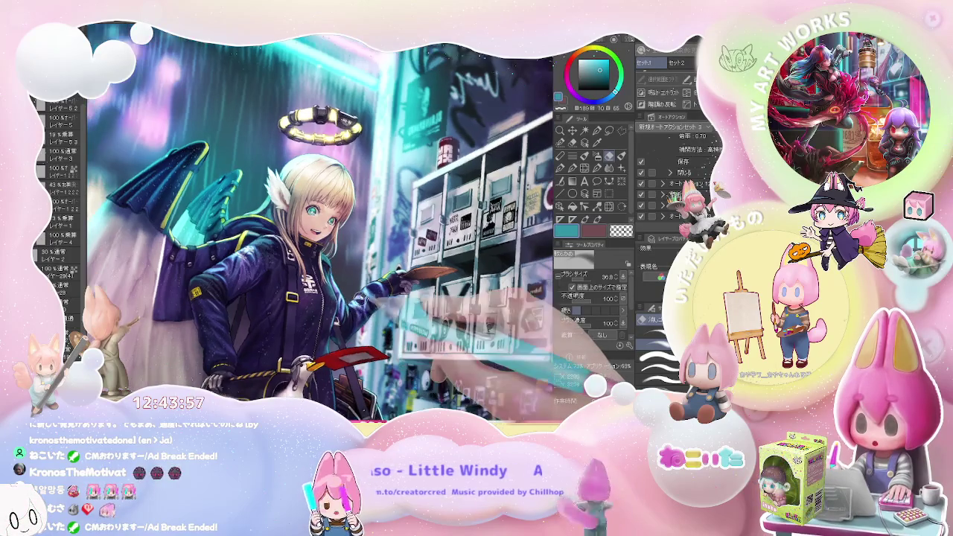
Select the small watercolour brush while adjusting the zoom on the girl.
scroll(363, 313, up, 3)
scroll(363, 314, up, 2)
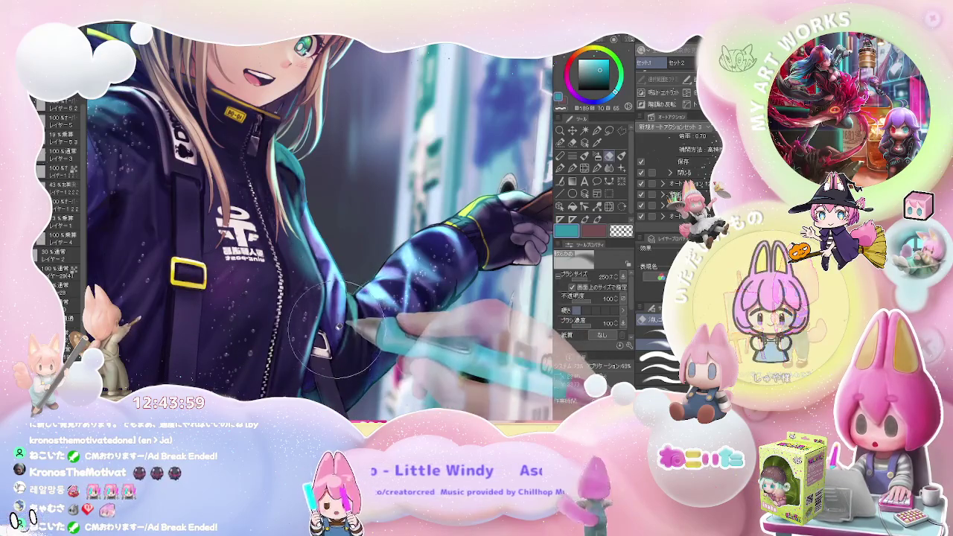
scroll(354, 316, down, 2)
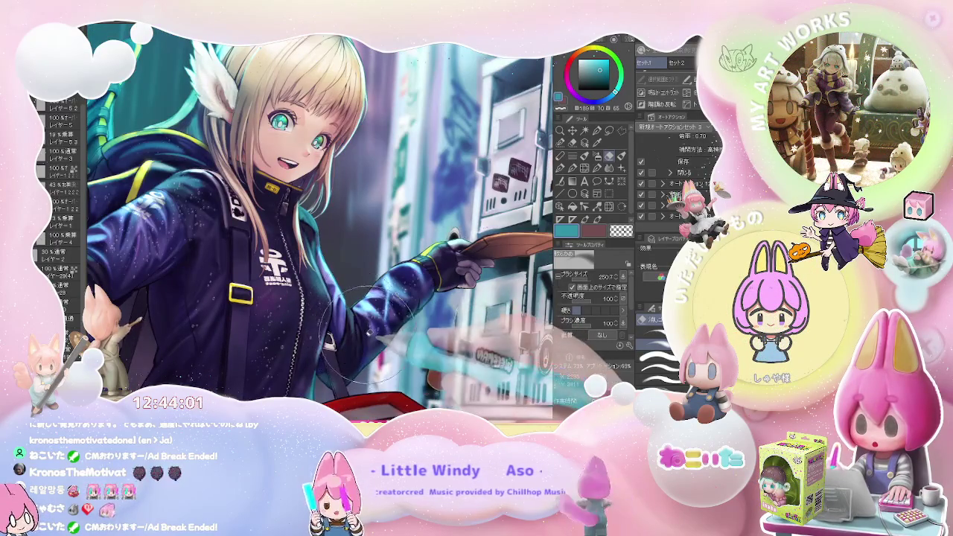
key(b)
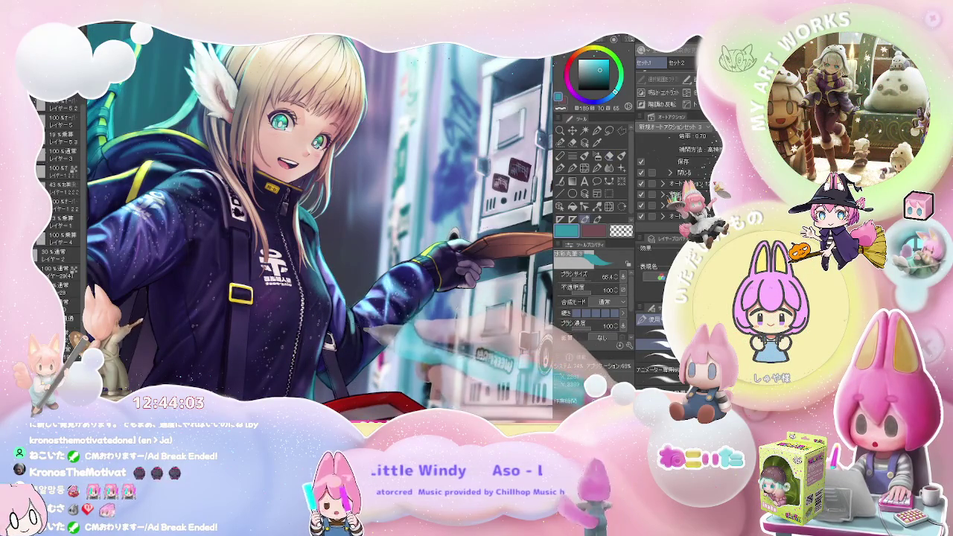
scroll(373, 335, down, 1)
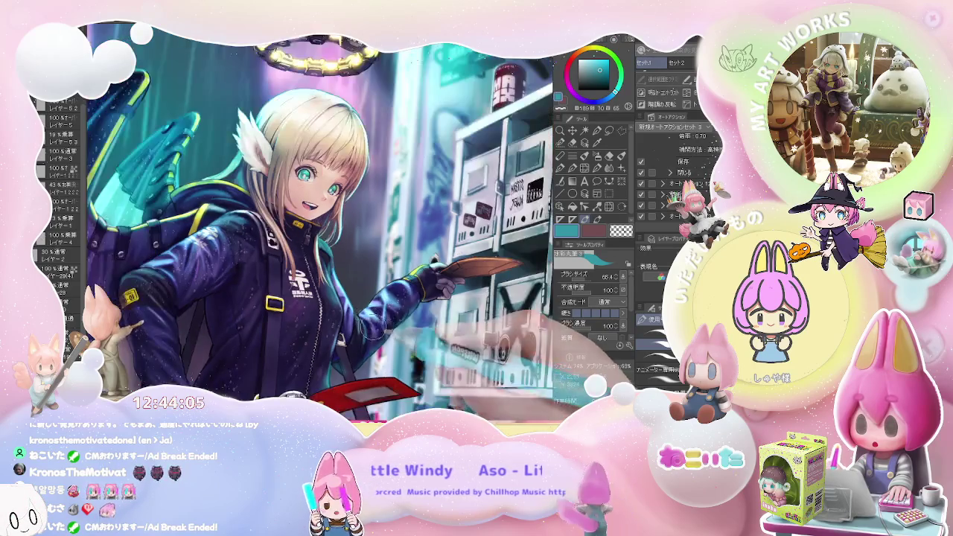
scroll(373, 335, down, 1)
scroll(423, 322, down, 1)
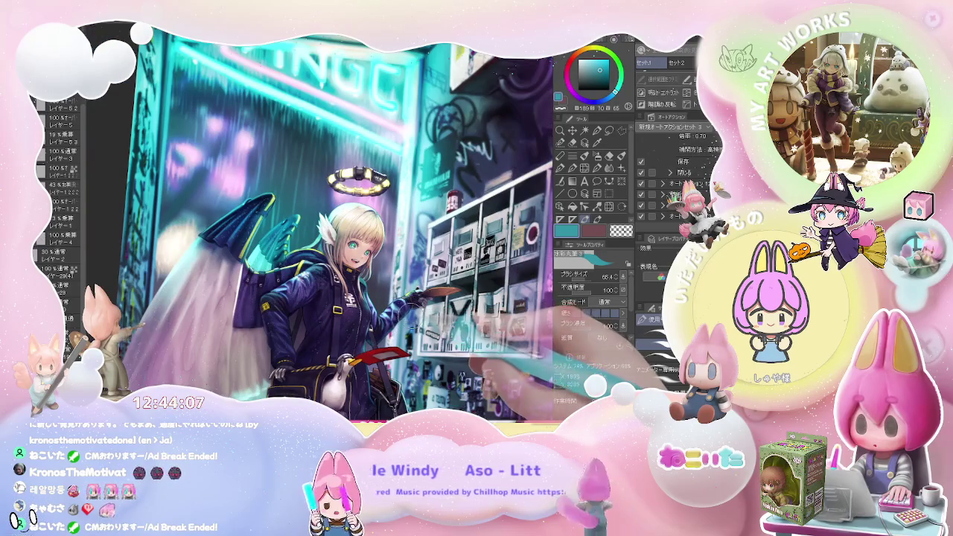
Rotate and zoom the view onto the girl, then switch to the eraser.
key(minus)
key(minus)
key(minus)
key(minus)
key(minus)
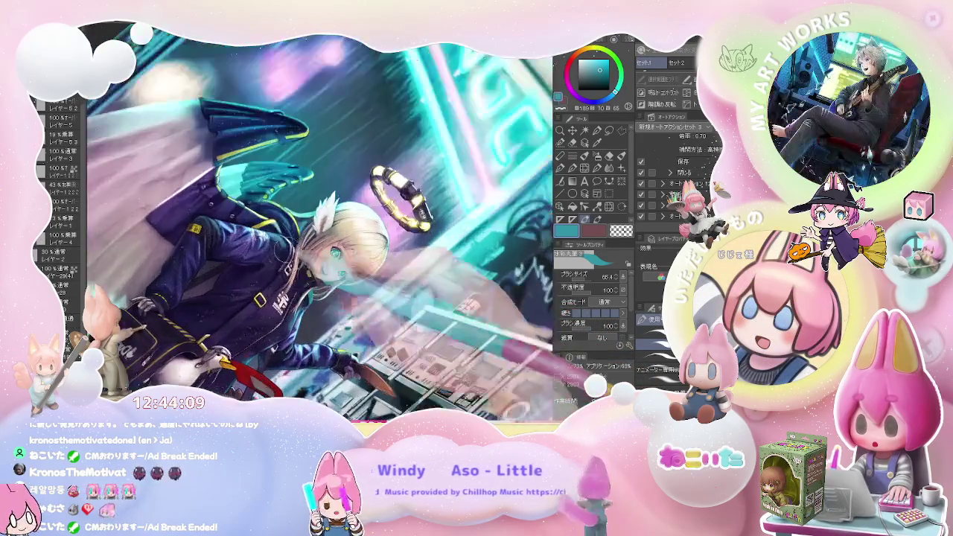
scroll(296, 244, up, 2)
scroll(297, 244, up, 1)
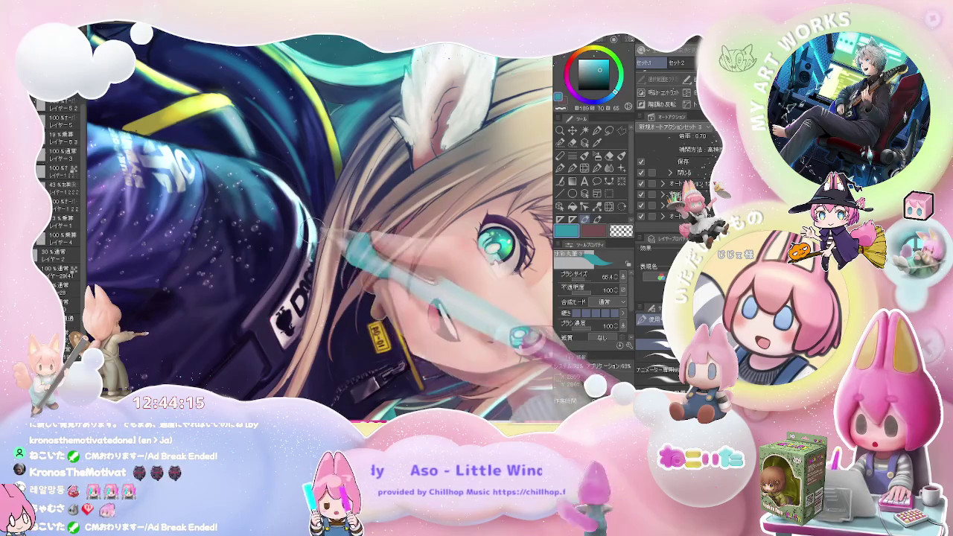
key(minus)
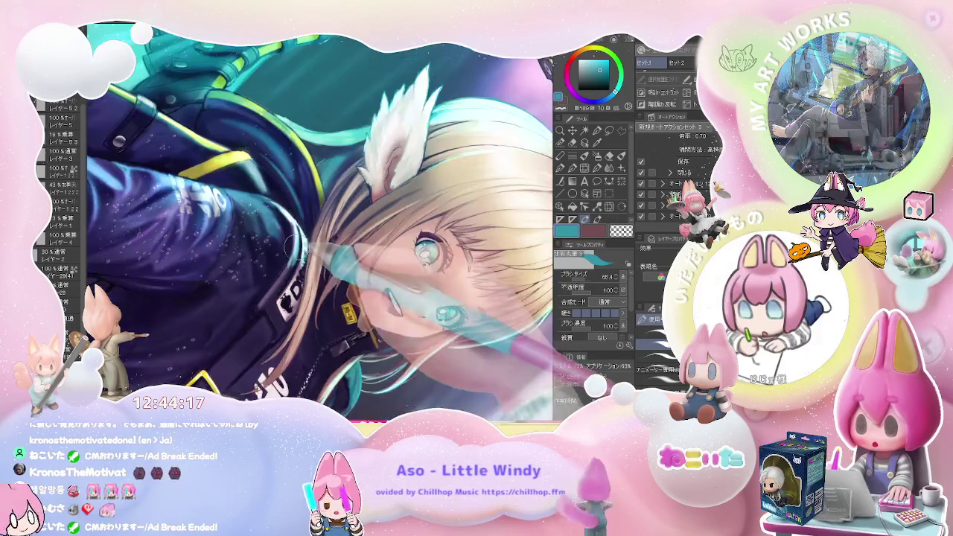
key(e)
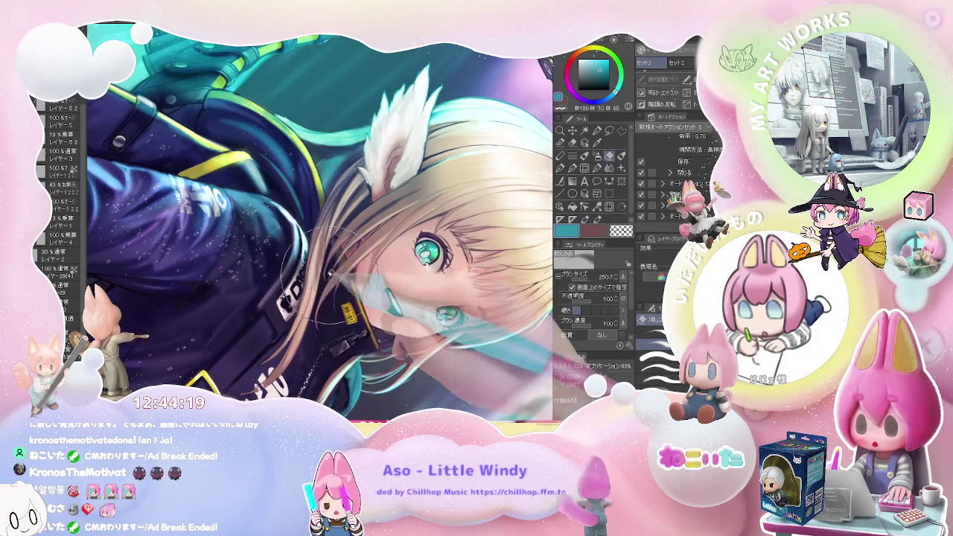
Zoom onto the ear fur by her shoulder and enlarge the brush to about 142.
key(ctrl+minus)
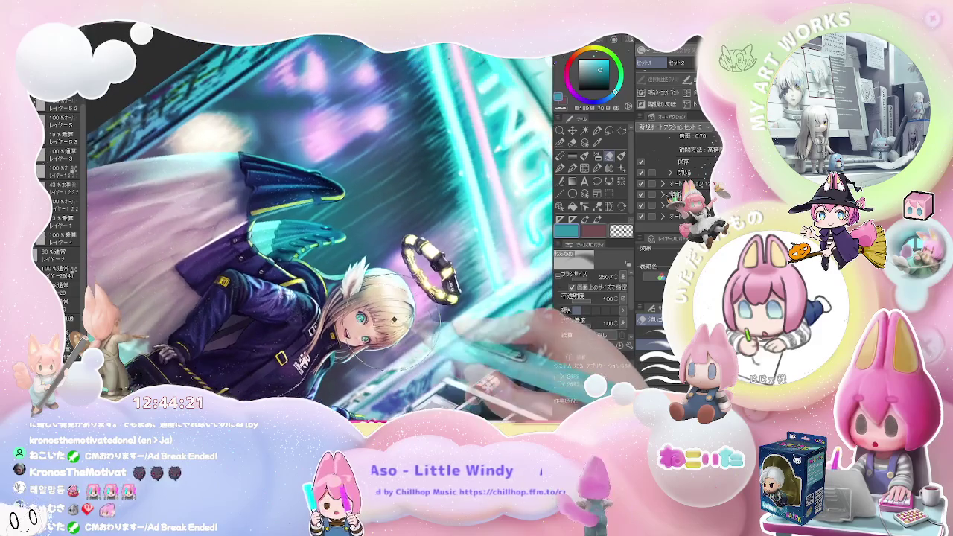
key(ctrl+plus)
key(b)
mouse_move(257, 307)
mouse_down()
mouse_move(309, 282)
mouse_move(321, 298)
mouse_up()
Smooth the white ear-tuft fur strokes with the Blend tool.
key(j)
scroll(331, 301, down, 2)
scroll(410, 317, down, 2)
scroll(488, 330, down, 2)
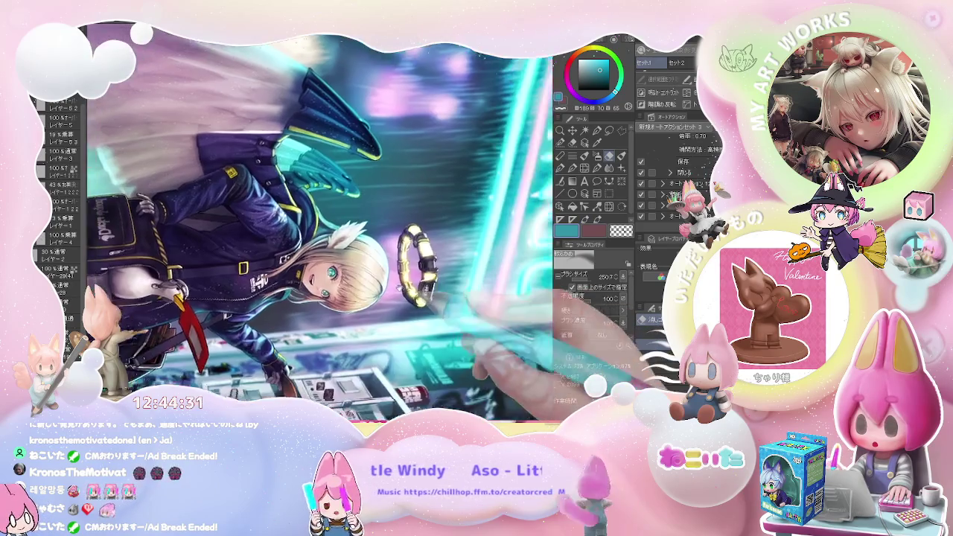
drag(470, 343, 447, 320)
scroll(320, 283, up, 3)
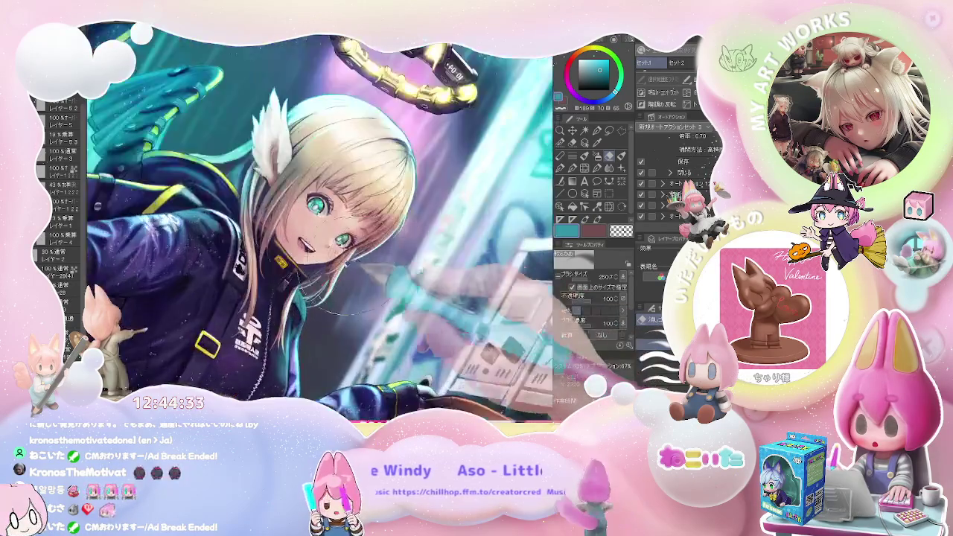
scroll(321, 283, up, 2)
key(b)
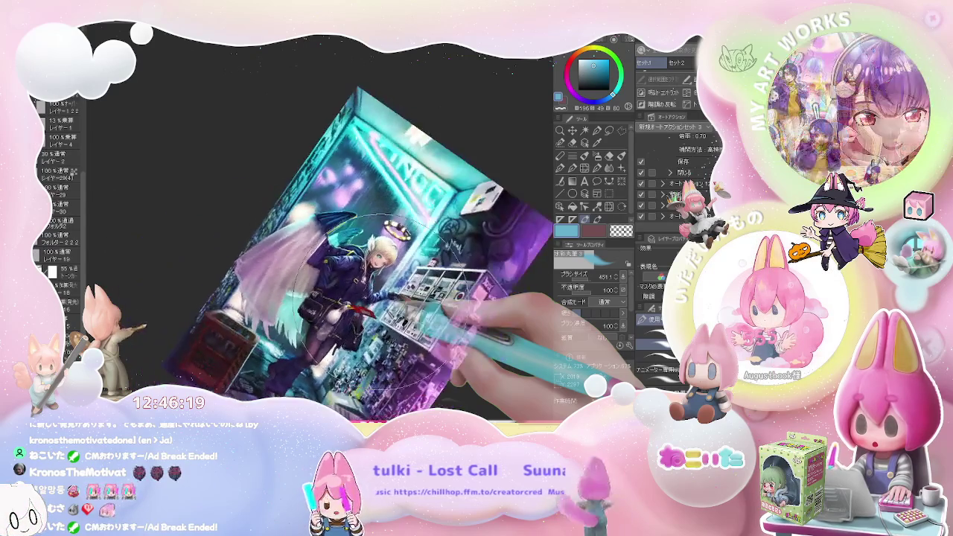
Mirror the canvas view horizontally and recentre it on the halo.
key(h)
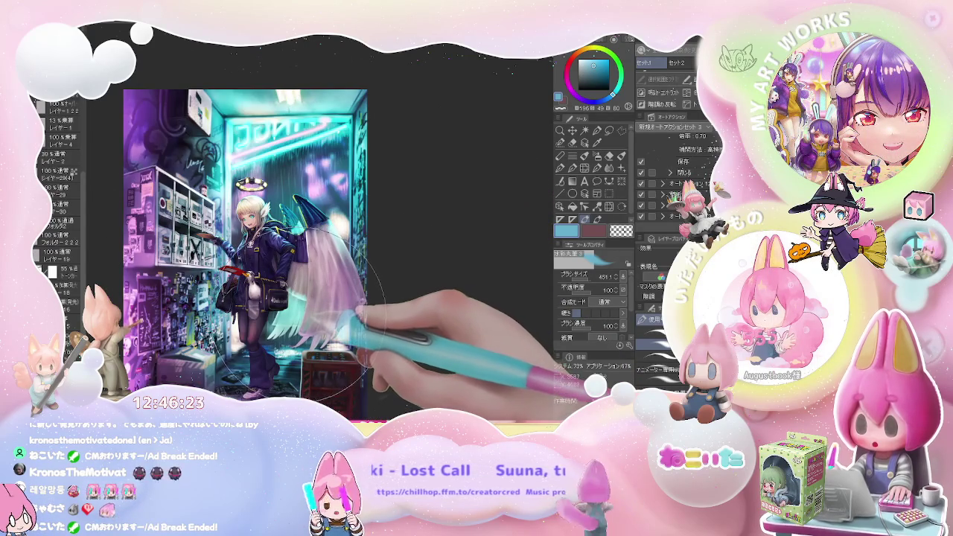
drag(296, 316, 344, 342)
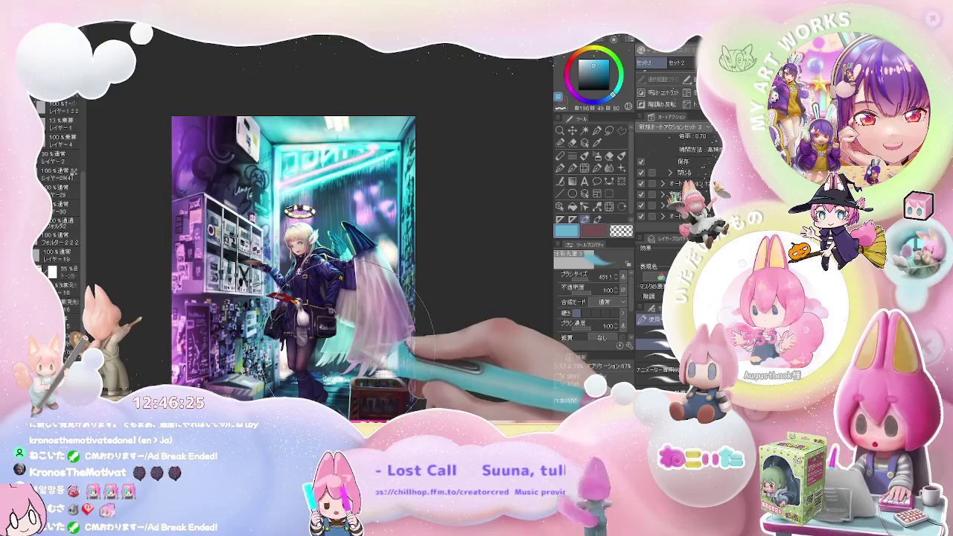
scroll(350, 331, up, 3)
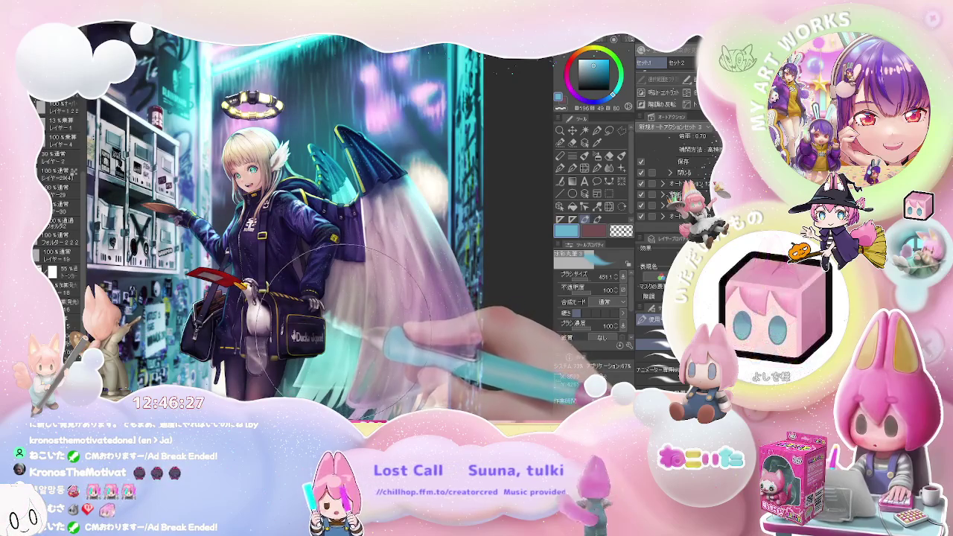
scroll(382, 275, up, 2)
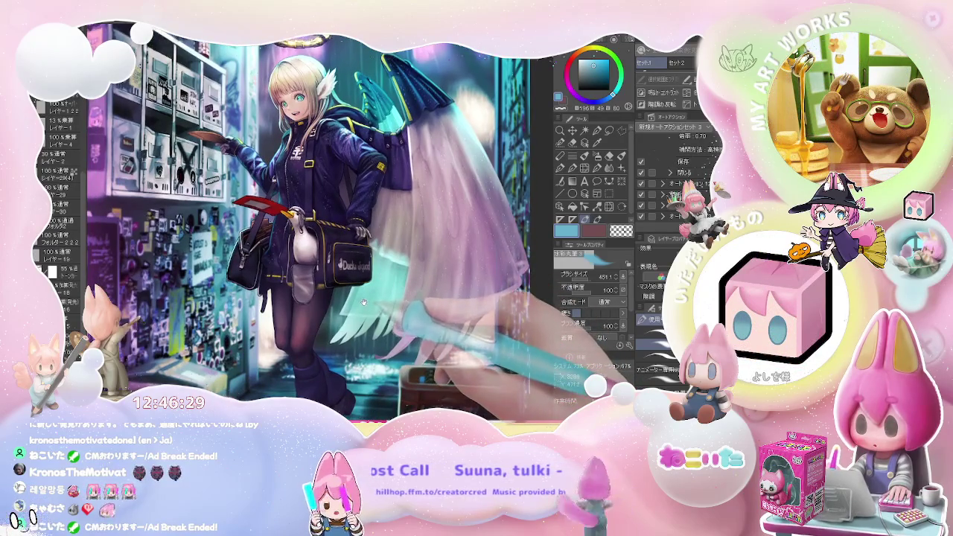
drag(361, 303, 392, 352)
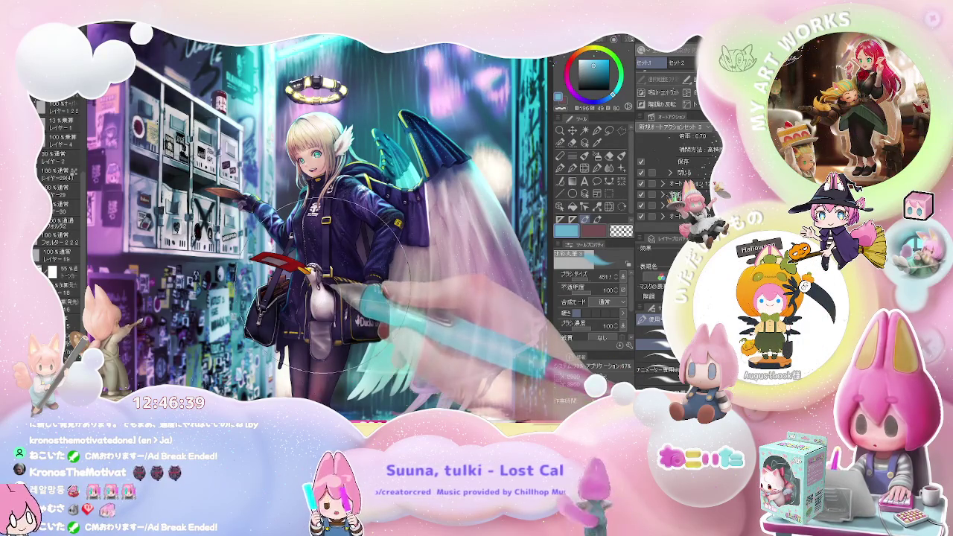
Zoom out to the whole girl and tilt the view about 25° clockwise.
scroll(320, 313, up, 3)
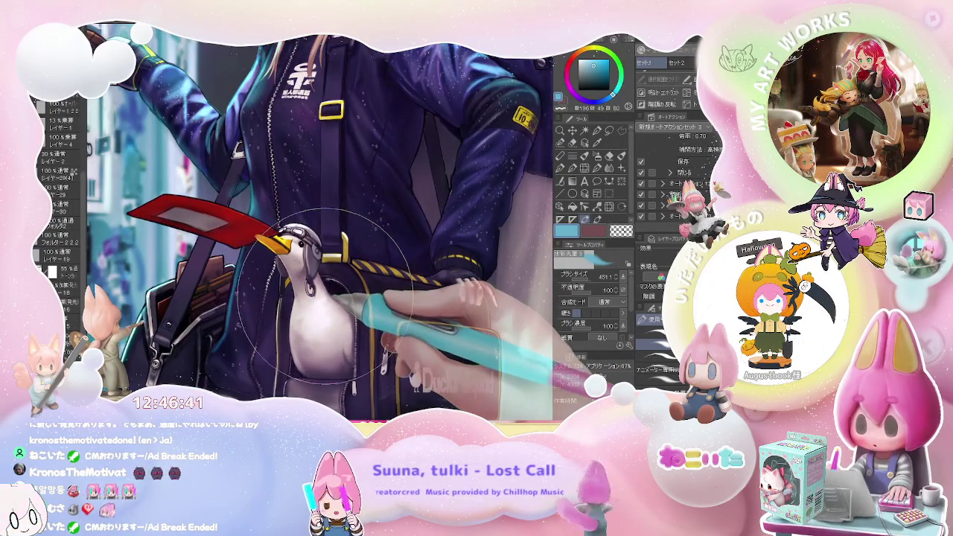
scroll(325, 296, down, 1)
scroll(327, 296, down, 1)
scroll(331, 295, down, 1)
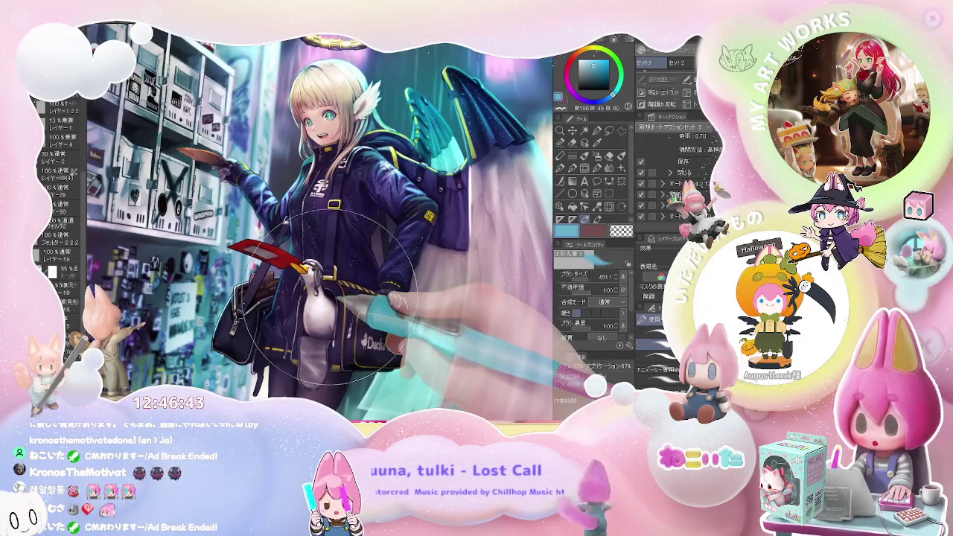
drag(331, 295, 357, 313)
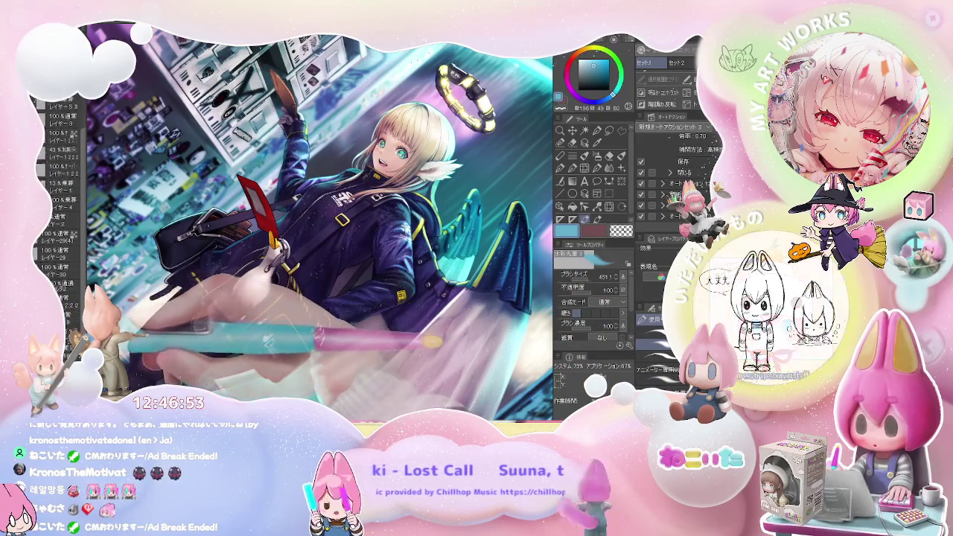
Reduce the brush size in two steps to about 136.
scroll(332, 251, up, 2)
key(bracketleft)
key(bracketleft)
key(bracketleft)
scroll(340, 250, down, 1)
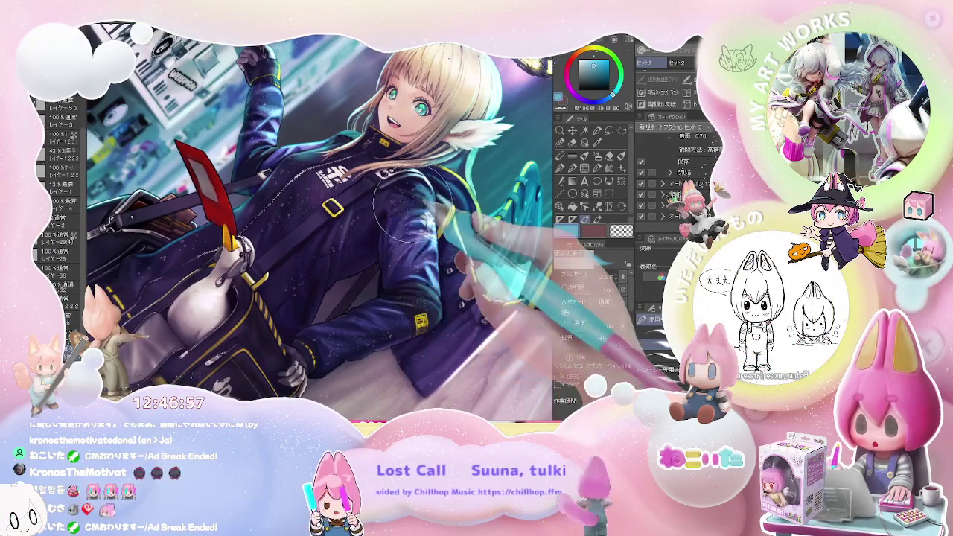
scroll(229, 245, down, 1)
scroll(230, 247, up, 1)
key(bracketleft)
key(bracketleft)
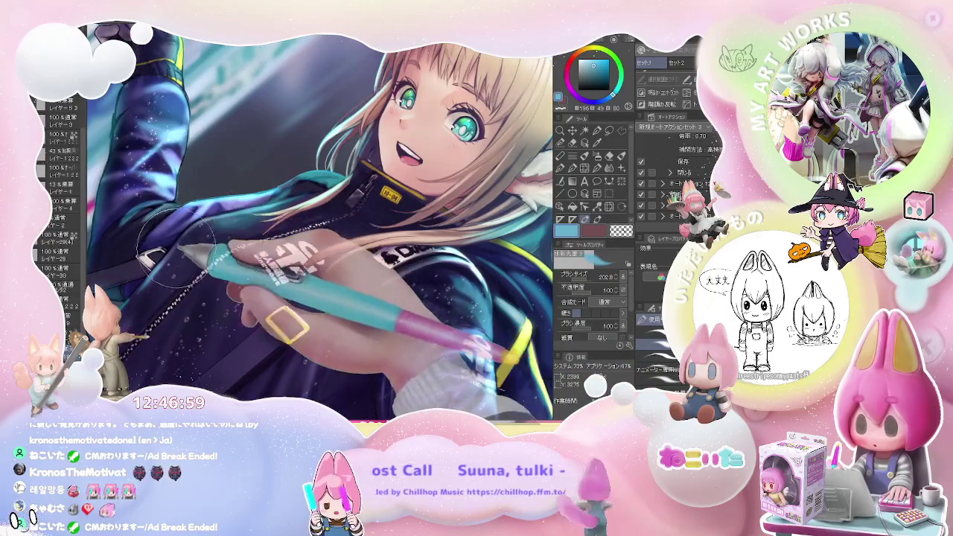
scroll(215, 216, down, 1)
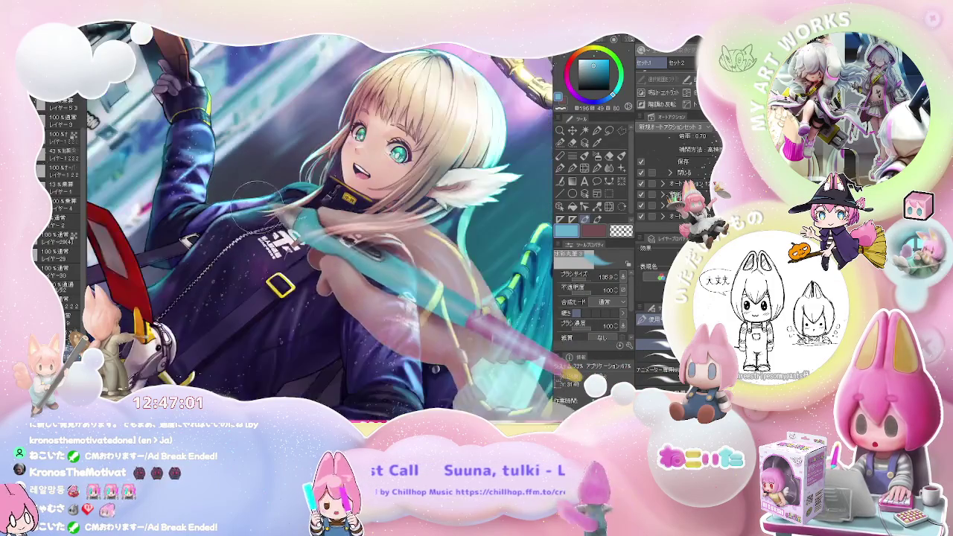
scroll(261, 193, down, 1)
Rotate the view clockwise and zoom in on the girl's face.
key(asciicircum)
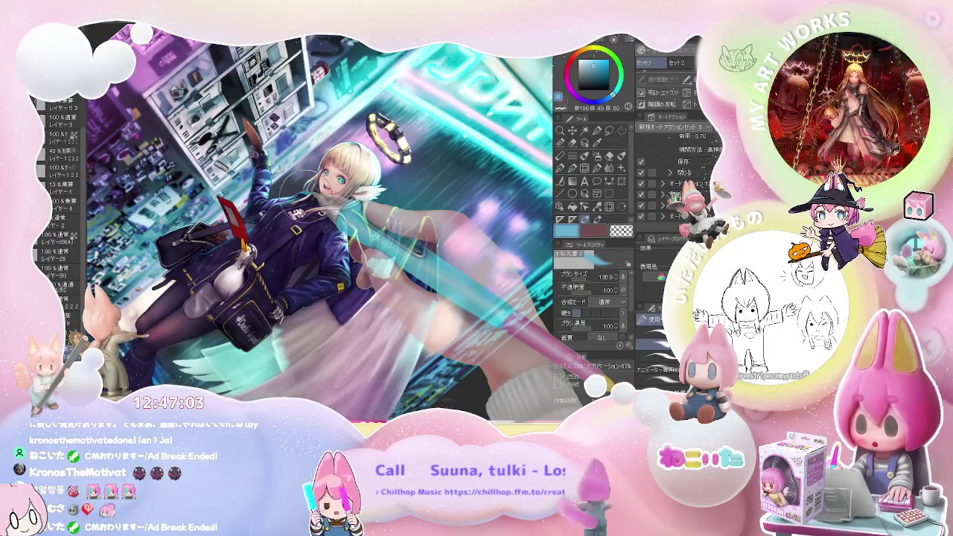
key(asciicircum)
key(asciicircum)
key(asciicircum)
scroll(312, 199, up, 1)
scroll(312, 200, up, 1)
scroll(313, 200, up, 1)
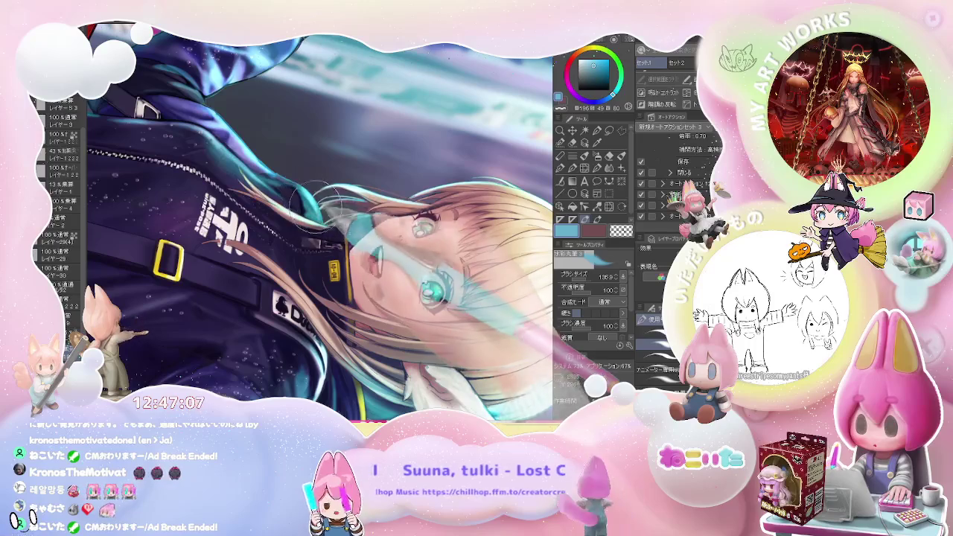
scroll(278, 168, down, 1)
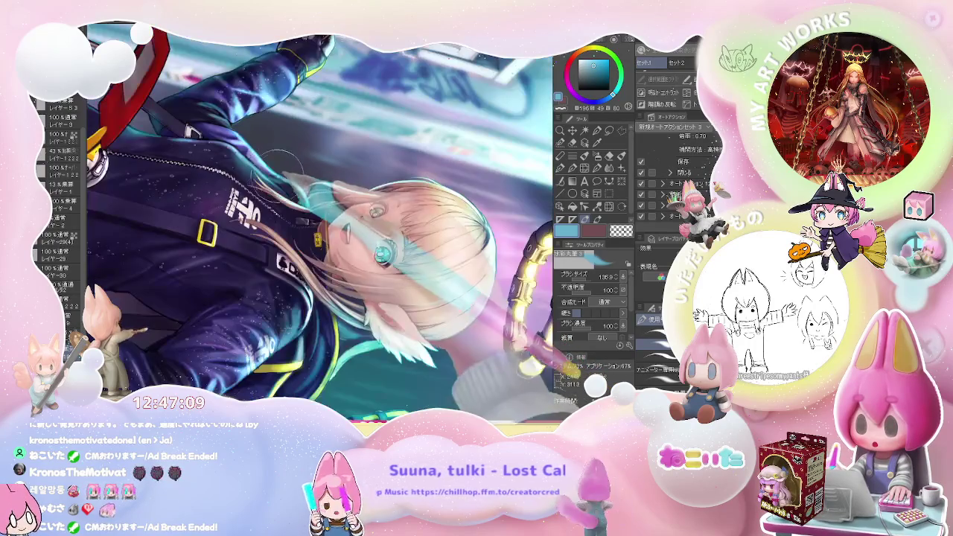
scroll(289, 170, down, 2)
scroll(298, 172, down, 1)
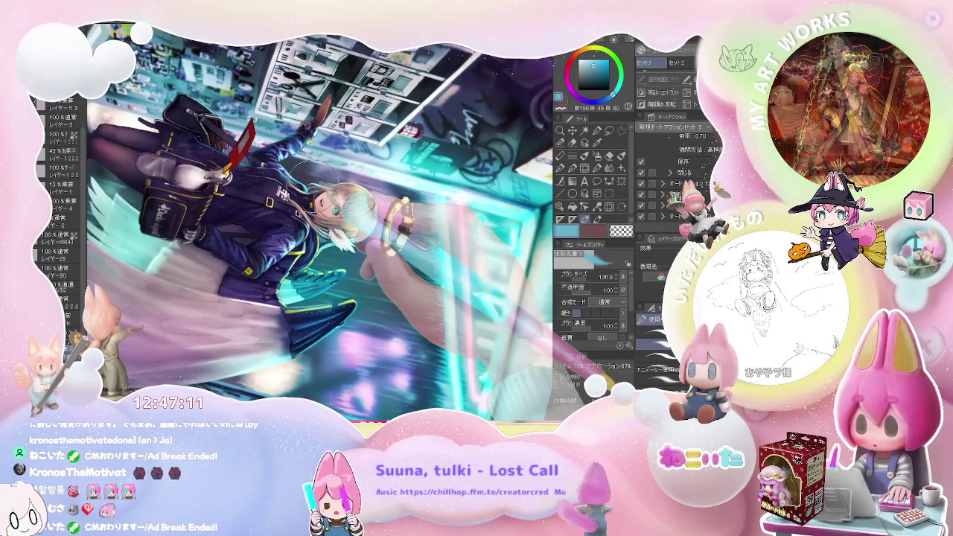
scroll(301, 172, up, 2)
scroll(260, 149, up, 2)
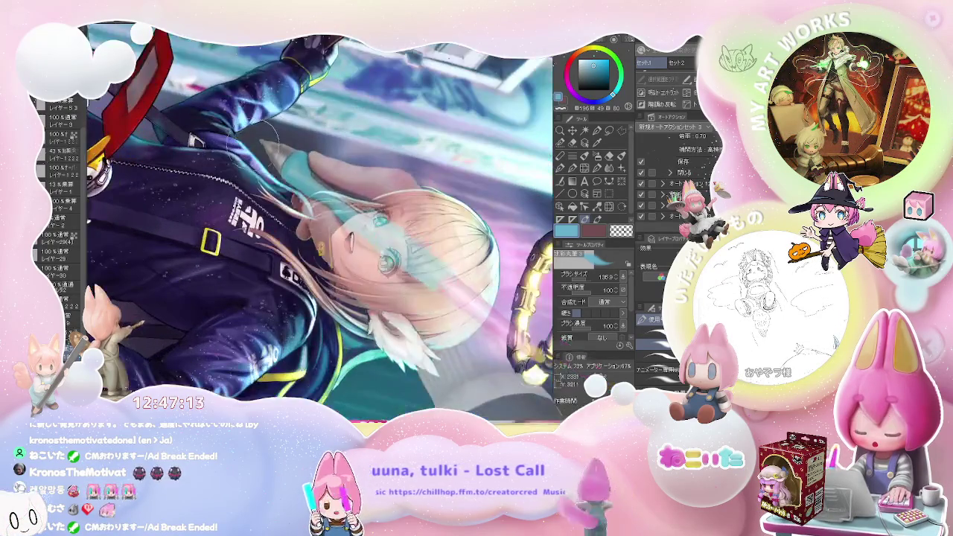
Paint touch-up strokes near the girl's face.
drag(225, 121, 313, 156)
drag(253, 127, 395, 172)
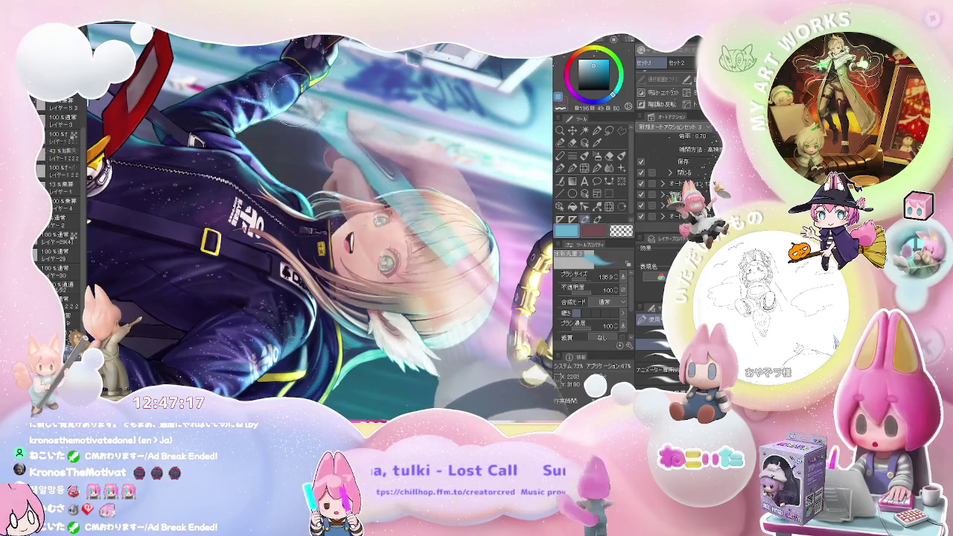
scroll(294, 105, down, 2)
scroll(300, 74, down, 2)
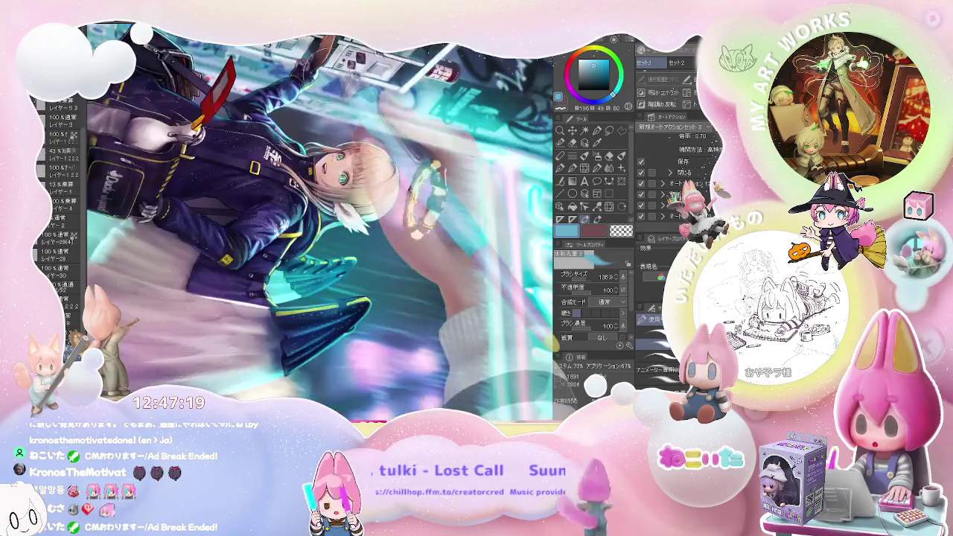
scroll(300, 74, down, 2)
Rotate the view counter-clockwise back toward upright and adjust the zoom.
key(minus)
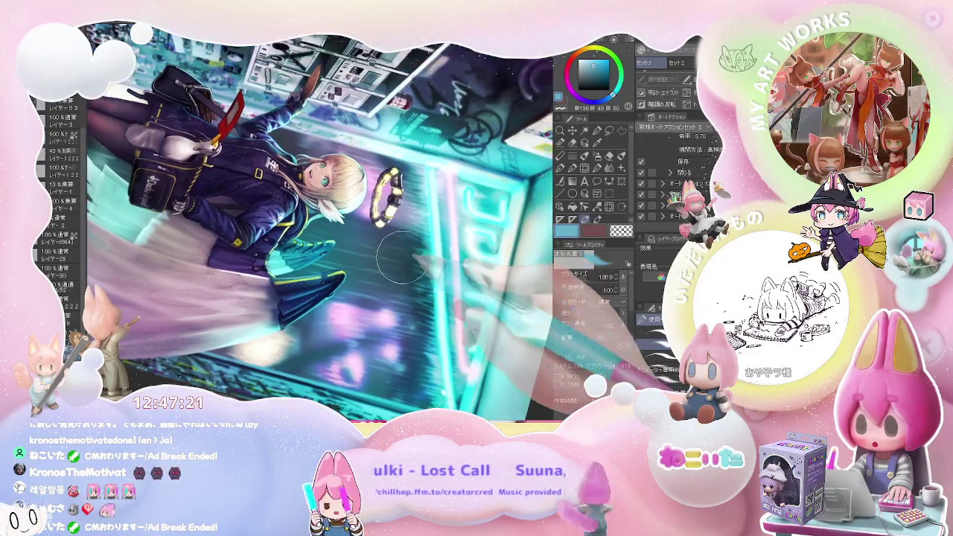
key(minus)
key(minus)
key(minus)
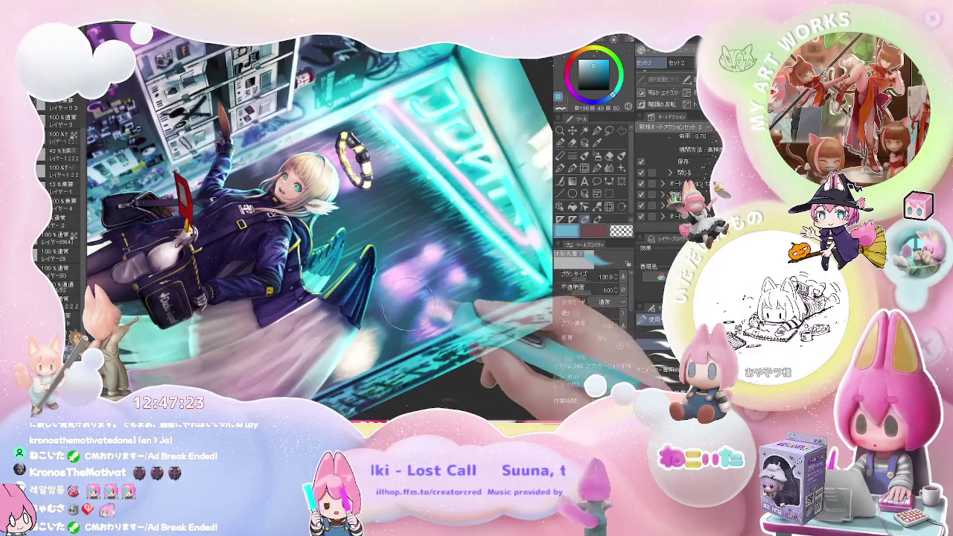
scroll(408, 300, up, 1)
scroll(384, 315, up, 1)
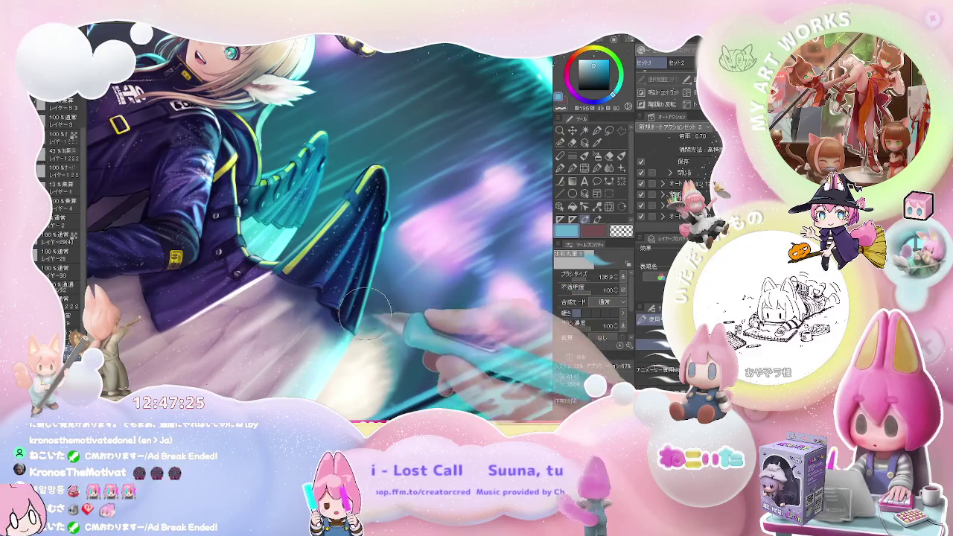
scroll(349, 347, down, 1)
scroll(349, 347, down, 1)
scroll(349, 347, down, 1)
Tilt the view counter-clockwise, zoom into the jacket and bag, and select the watercolour brush.
scroll(349, 347, down, 1)
scroll(305, 363, up, 1)
scroll(305, 363, up, 2)
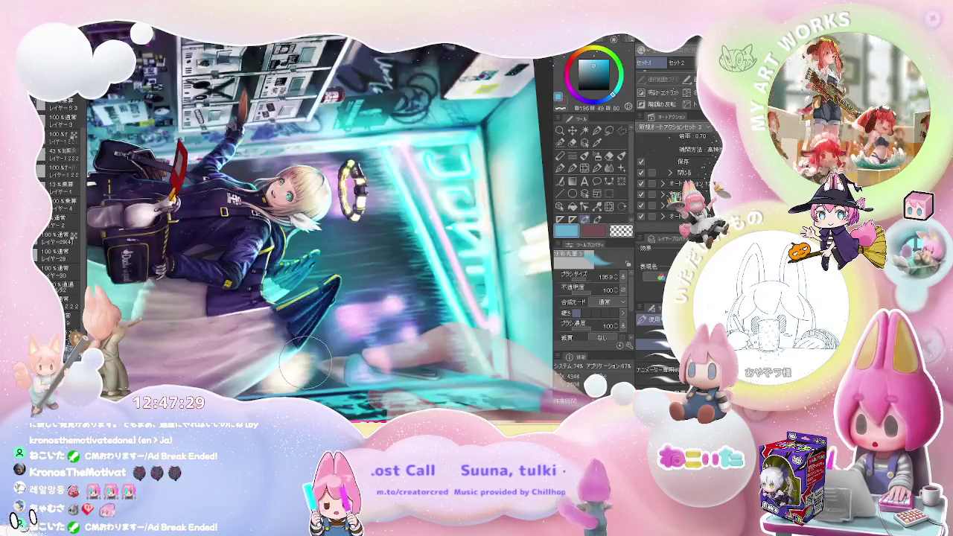
scroll(305, 354, up, 1)
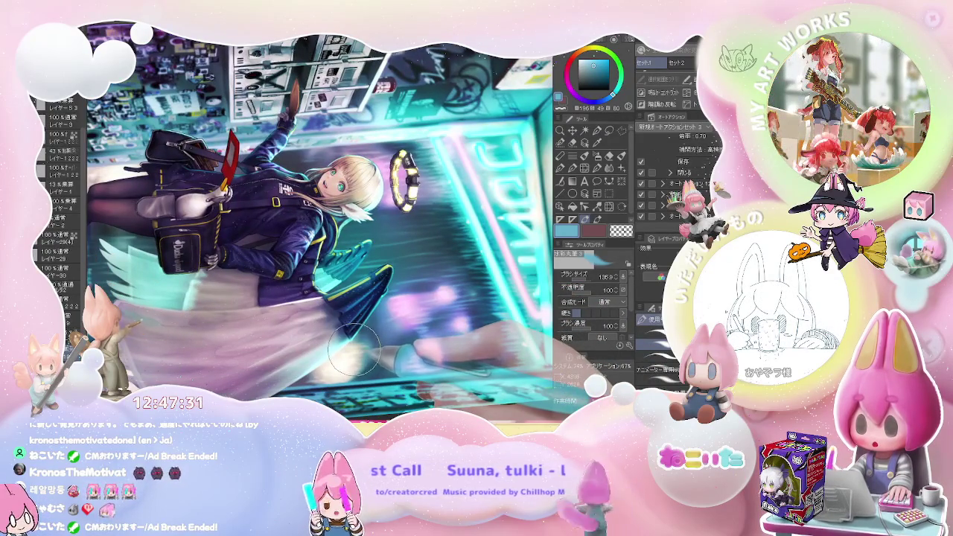
scroll(361, 347, down, 3)
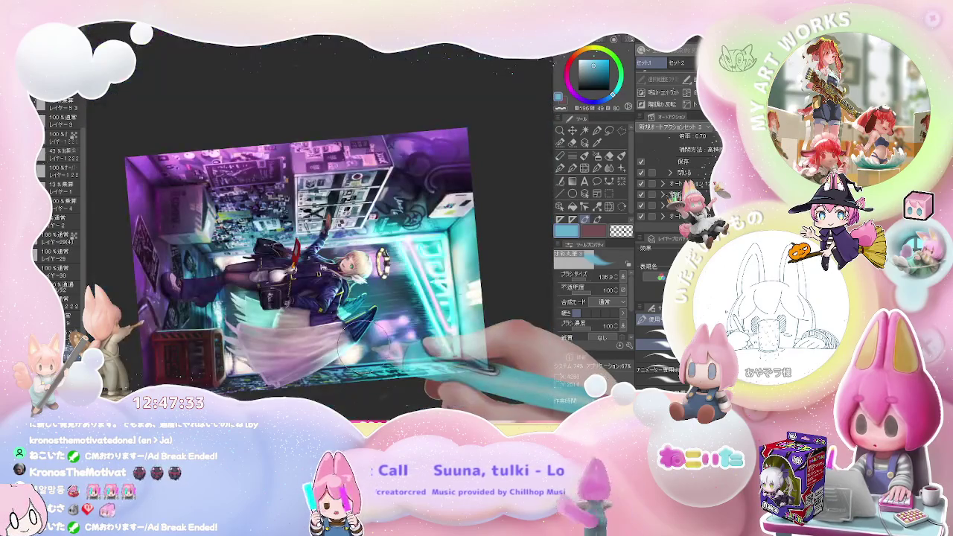
drag(365, 344, 358, 321)
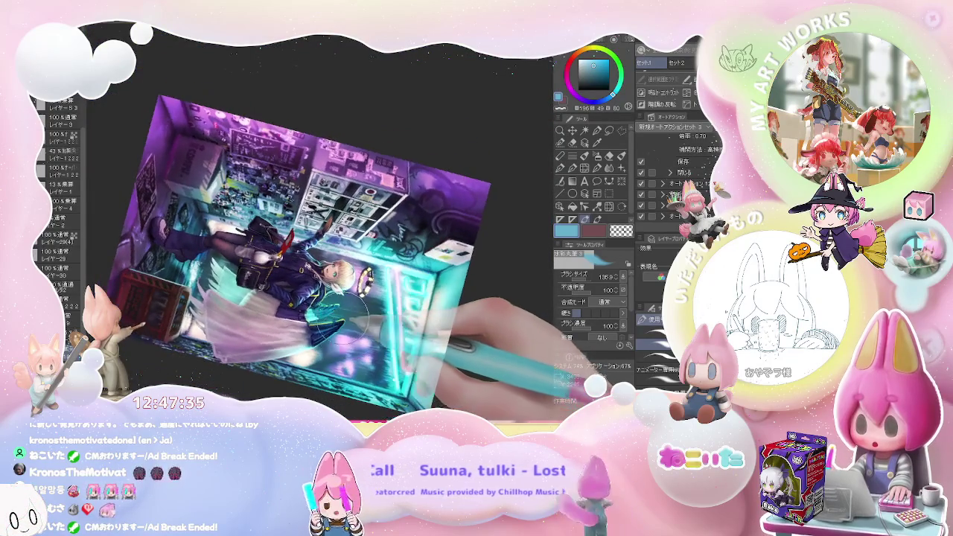
scroll(317, 260, up, 5)
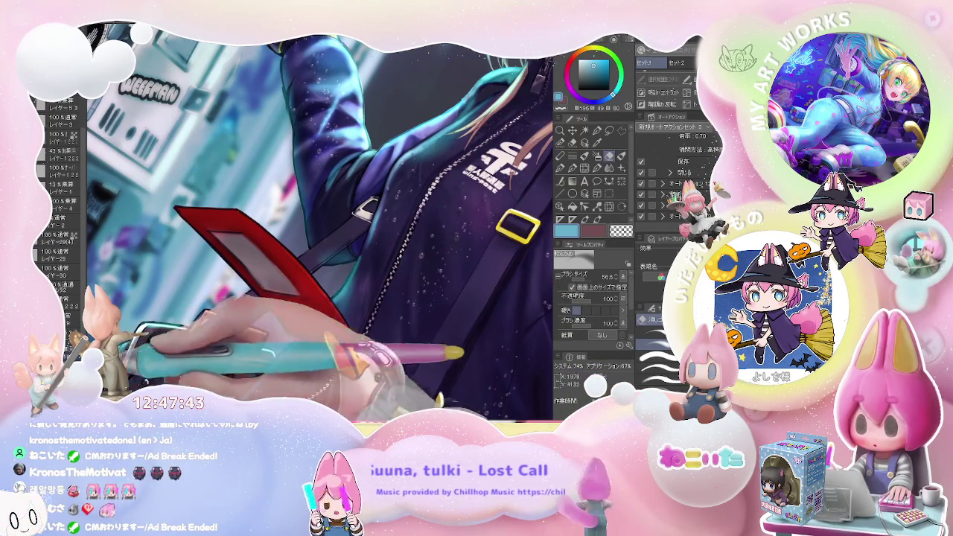
key(b)
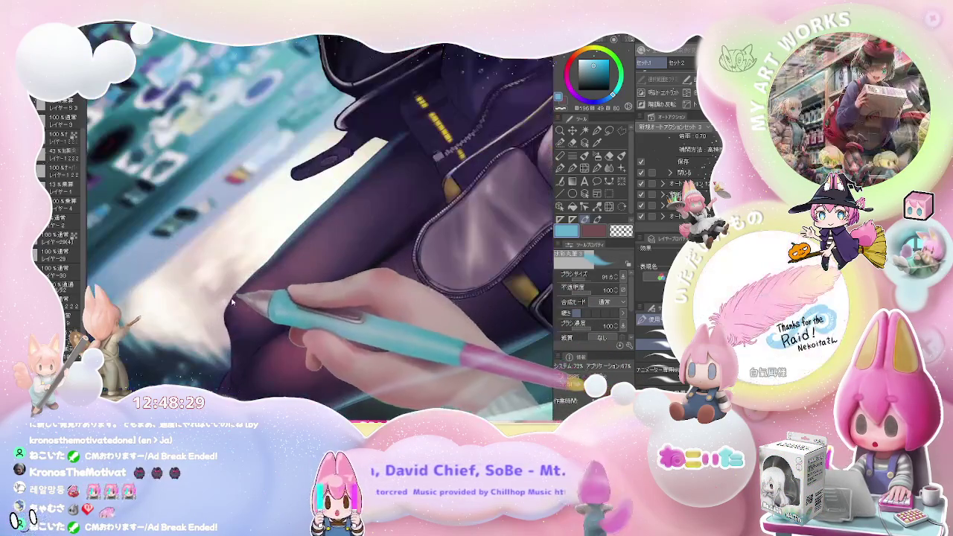
Shrink the brush to about 64, bring the Ducks Squad bag into view, and switch to the eraser.
mouse_move(232, 302)
mouse_down()
mouse_move(227, 309)
mouse_move(207, 207)
mouse_up()
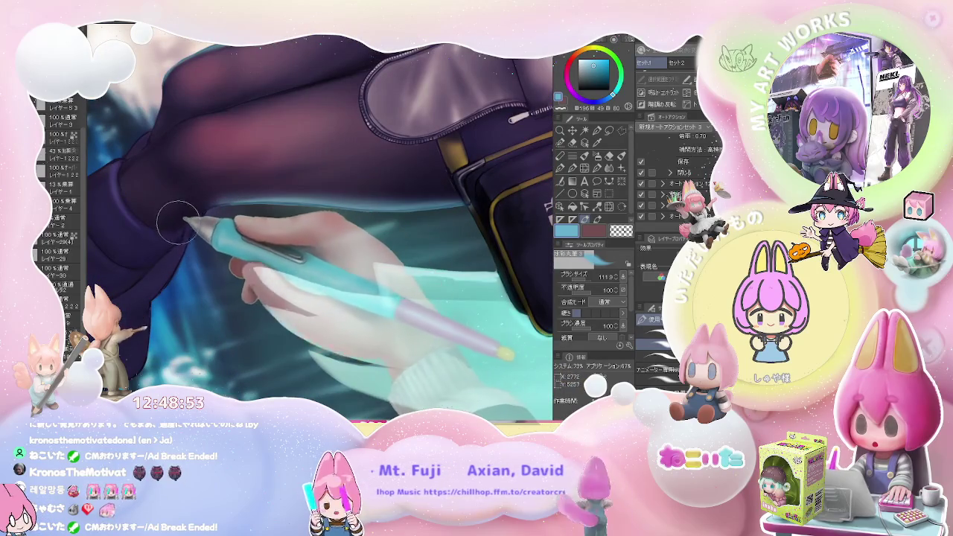
drag(201, 210, 181, 257)
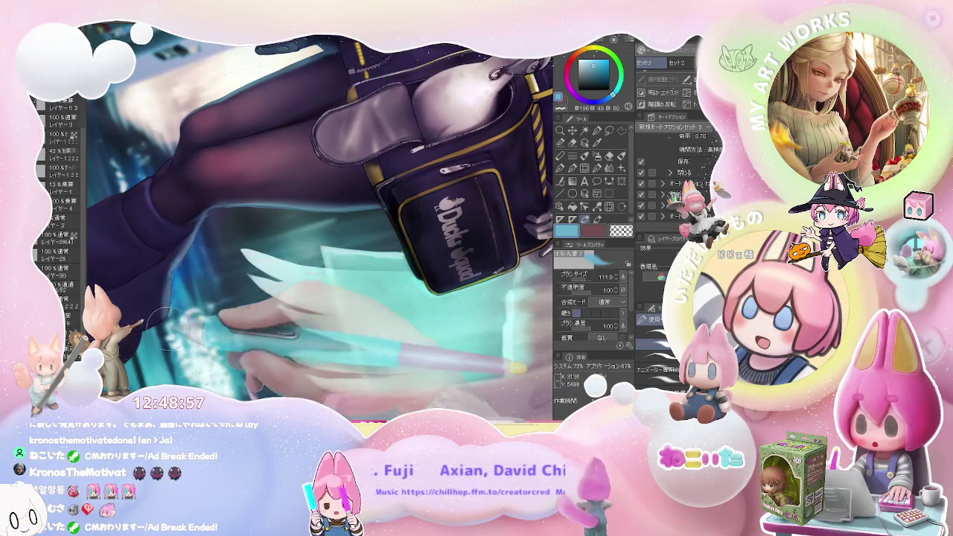
key(e)
Zoom out to the whole character, mirror the view, then rotate and zoom in on her leg.
mouse_move(162, 326)
mouse_down()
mouse_move(299, 321)
mouse_move(249, 271)
mouse_up()
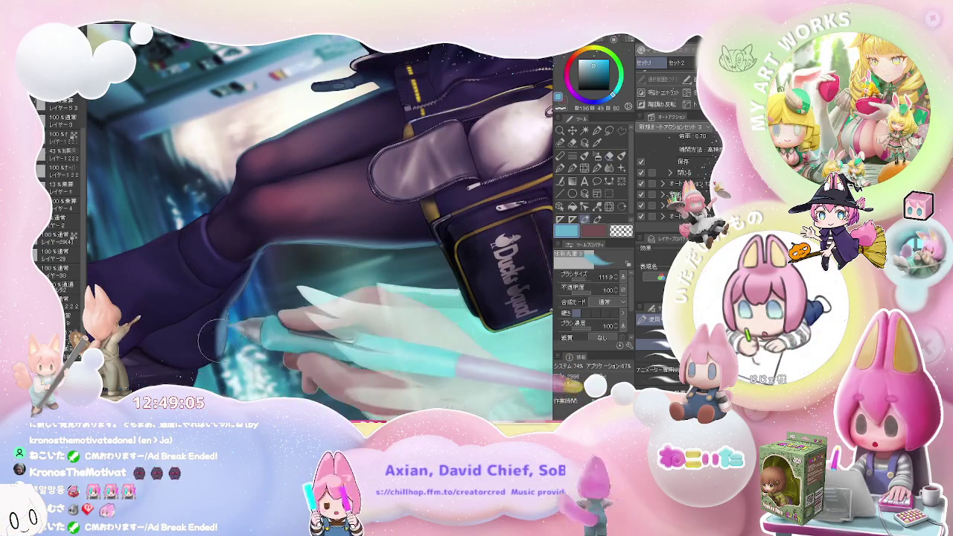
drag(237, 330, 264, 304)
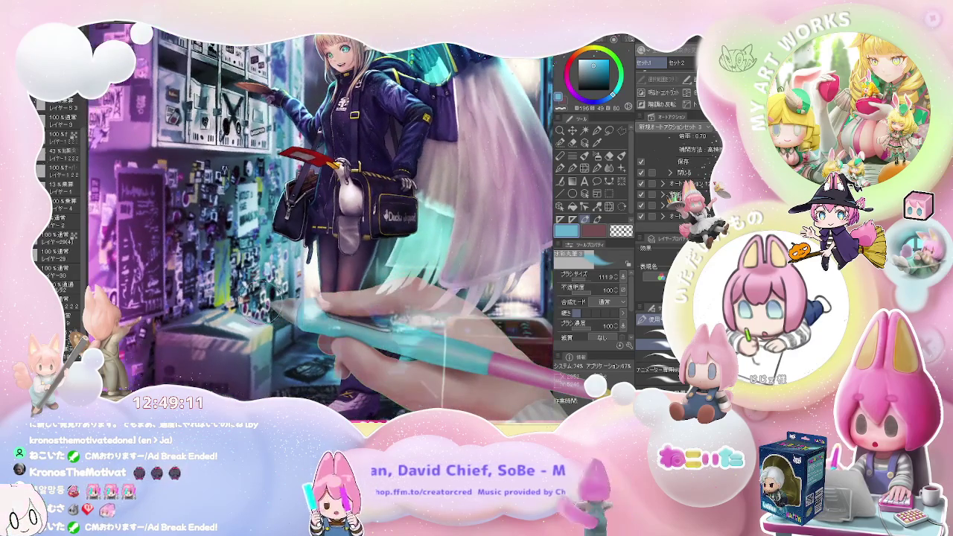
key(h)
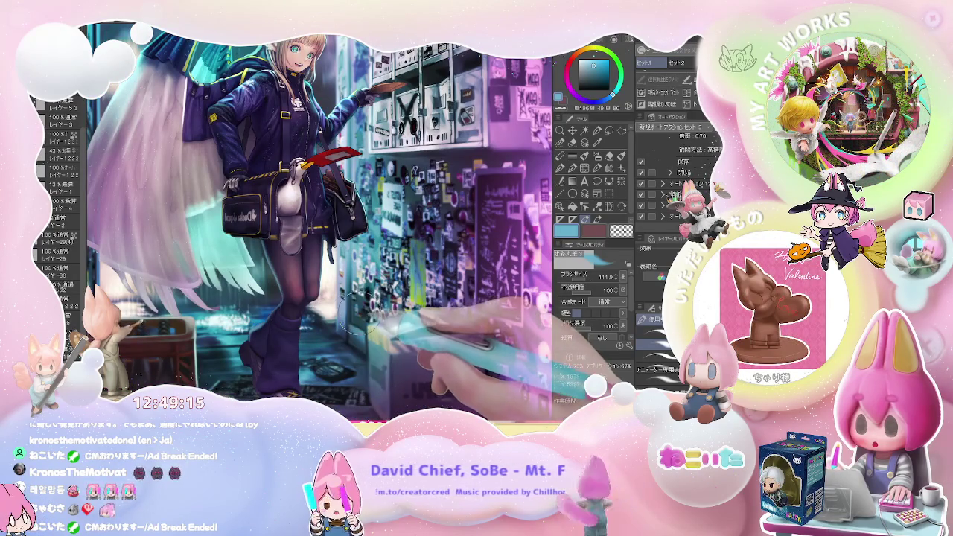
key(ctrl+0)
drag(365, 313, 334, 311)
key(ctrl+plus)
key(ctrl+plus)
key(ctrl+plus)
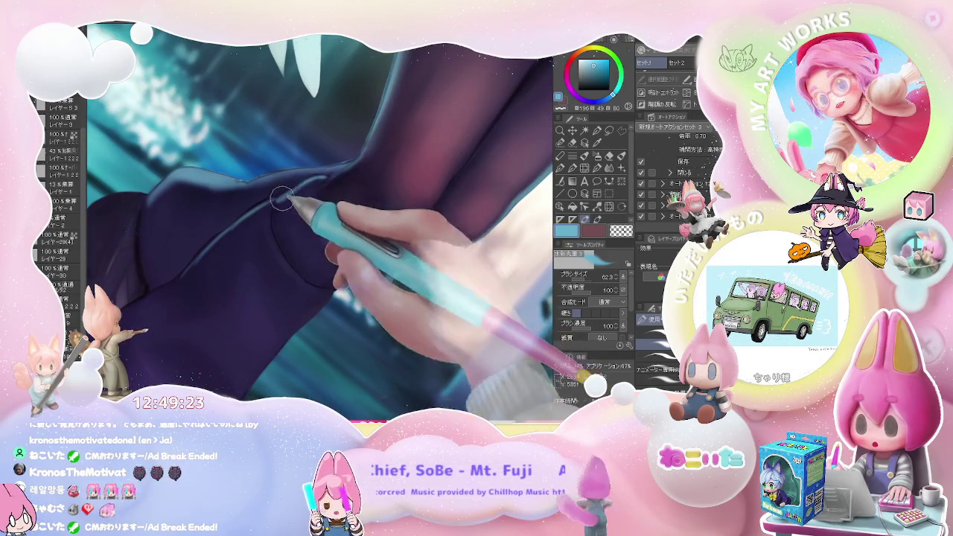
Zoom in on the boot and leg and paint a stroke along the sleeve fold.
key(ctrl+minus)
key(ctrl+minus)
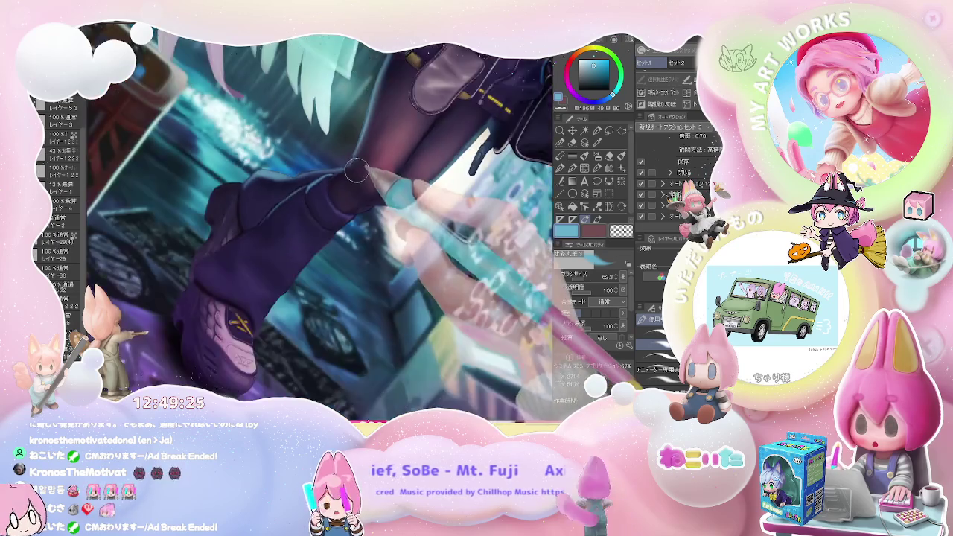
drag(368, 216, 325, 302)
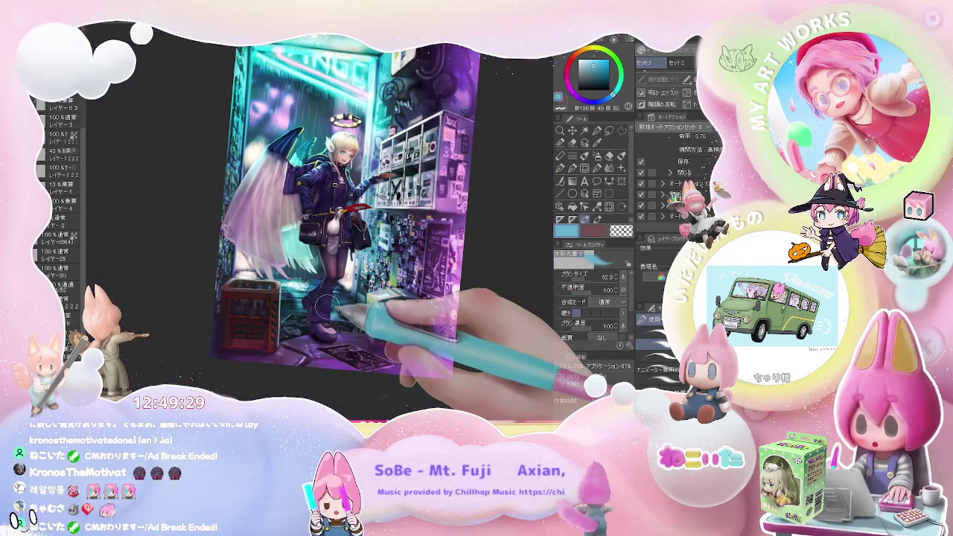
key(ctrl+plus)
key(ctrl+plus)
key(ctrl+plus)
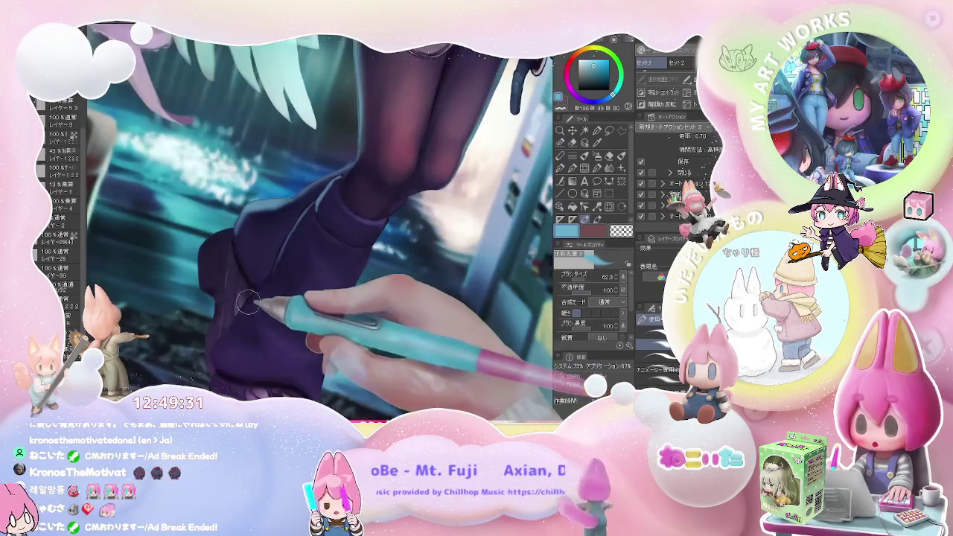
drag(248, 302, 278, 268)
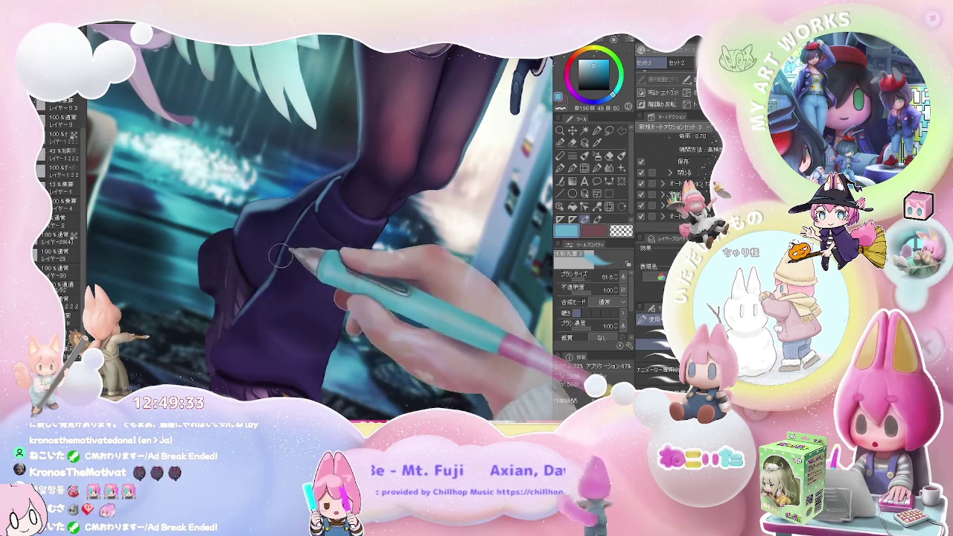
Rotate the view slightly, zoom on the leg and boot, and enlarge the brush to about 141.
key(ctrl+minus)
key(ctrl+minus)
key(ctrl+minus)
key(minus)
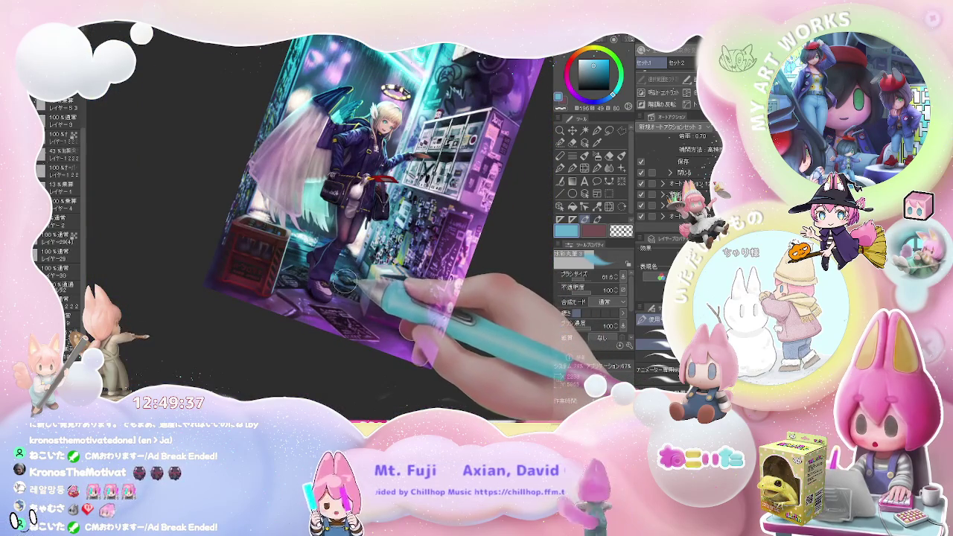
key(ctrl+plus)
key(ctrl+plus)
key(ctrl+plus)
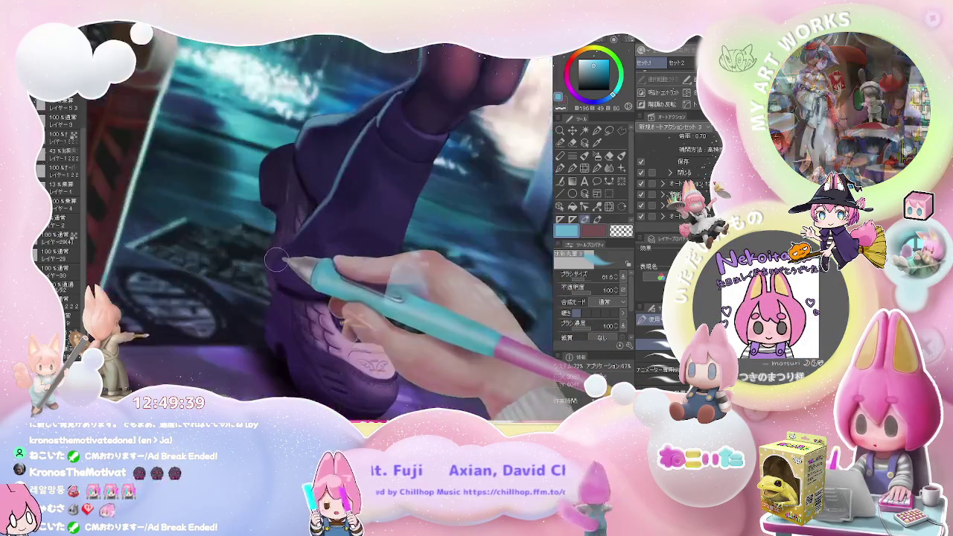
key(ctrl+plus)
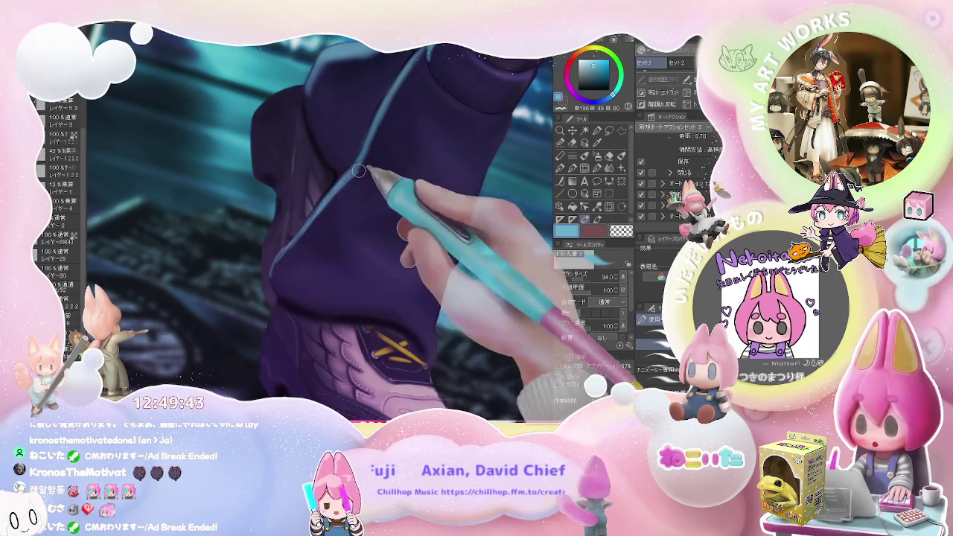
drag(357, 172, 340, 198)
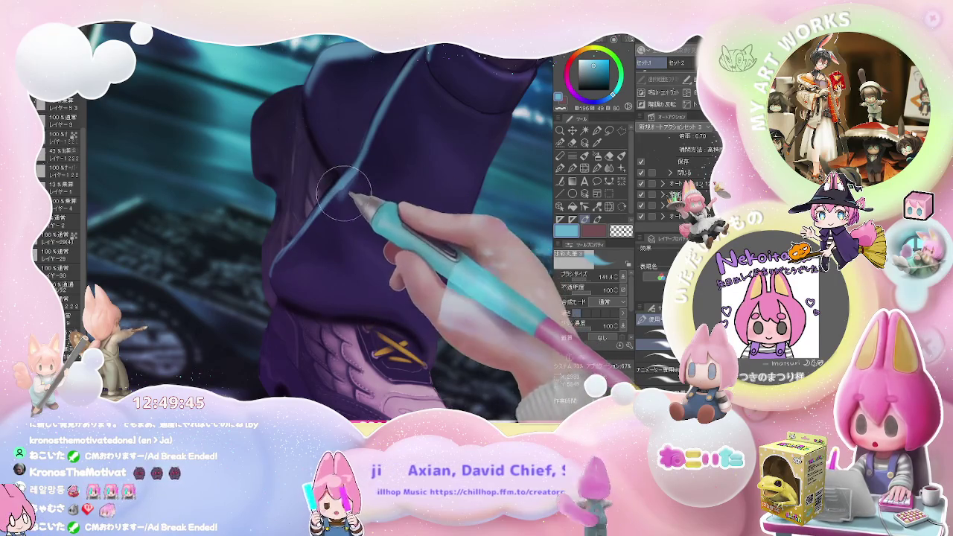
Rotate the view back toward upright and check the boot against the whole illustration.
key(ctrl+minus)
key(ctrl+minus)
key(ctrl+minus)
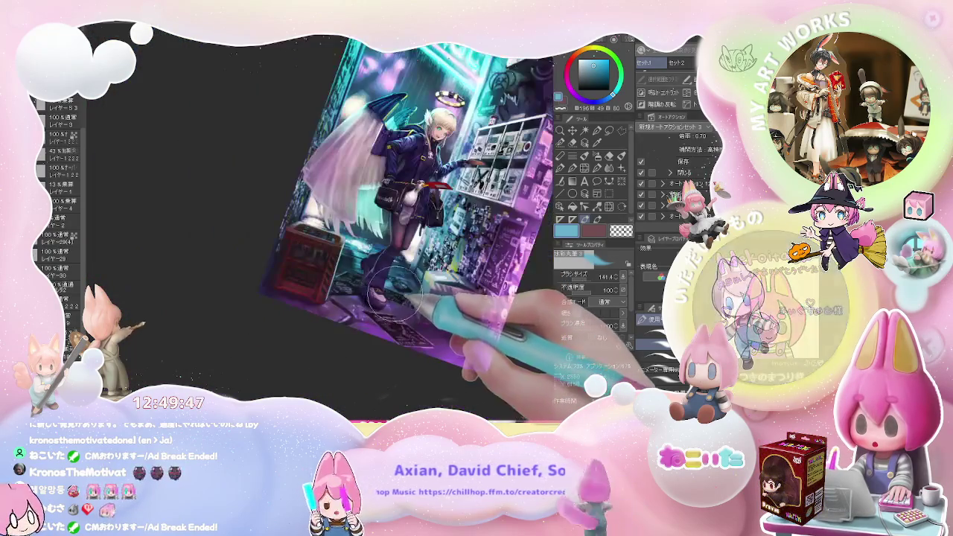
drag(394, 297, 346, 321)
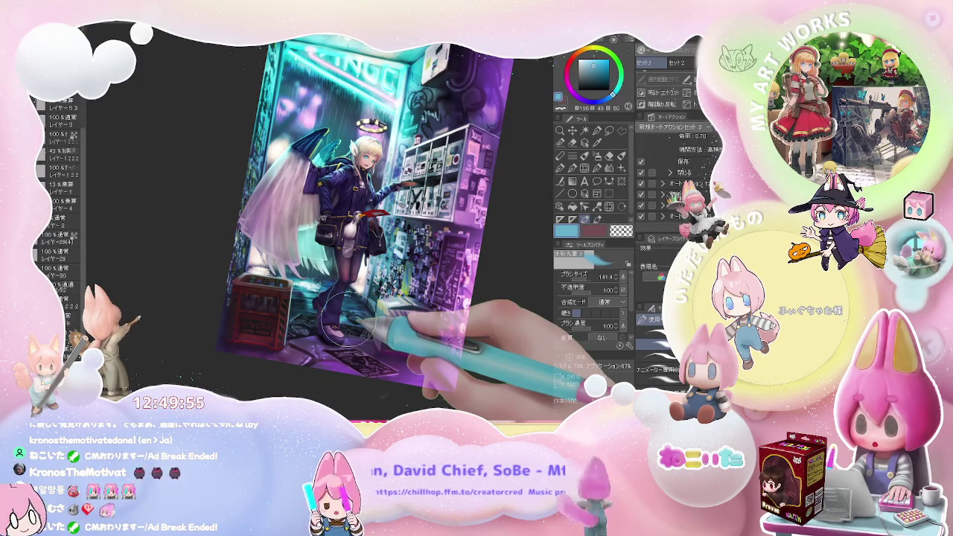
key(ctrl+plus)
key(ctrl+plus)
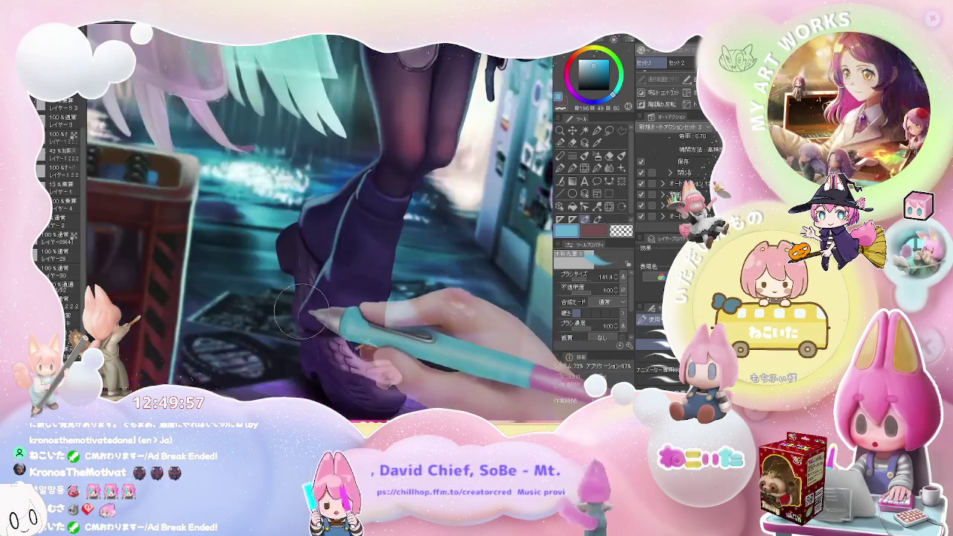
key(ctrl+minus)
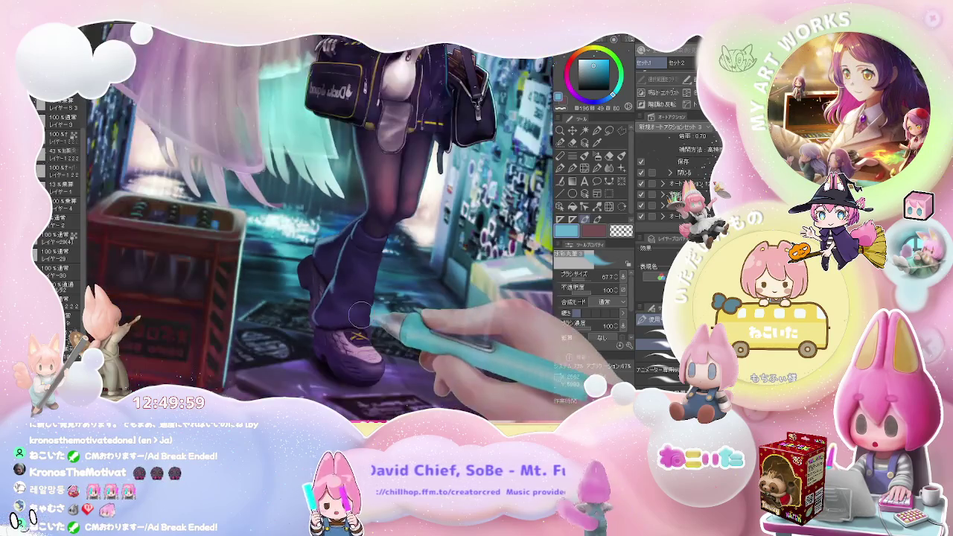
key(ctrl+minus)
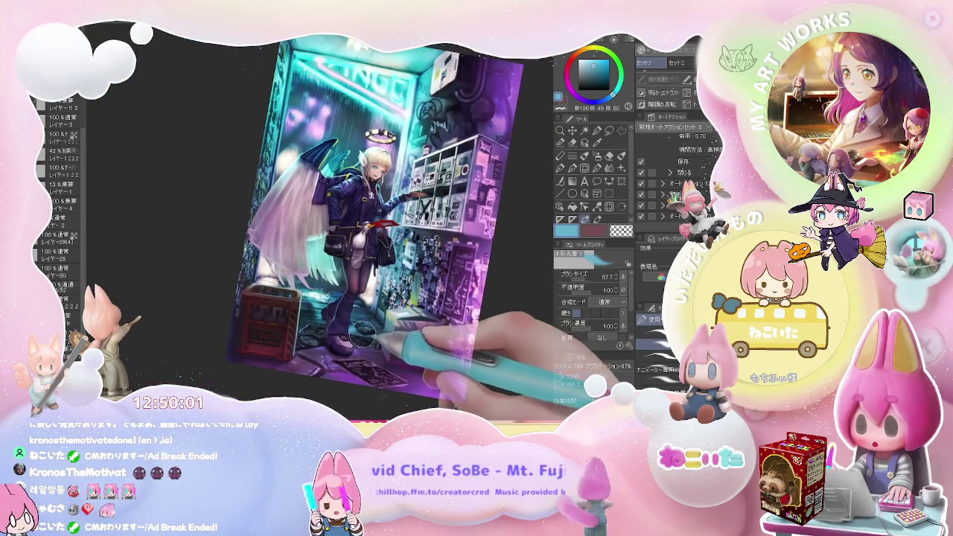
drag(462, 316, 309, 321)
Zoom and rotate the view around the character until she lies sideways.
scroll(309, 321, up, 5)
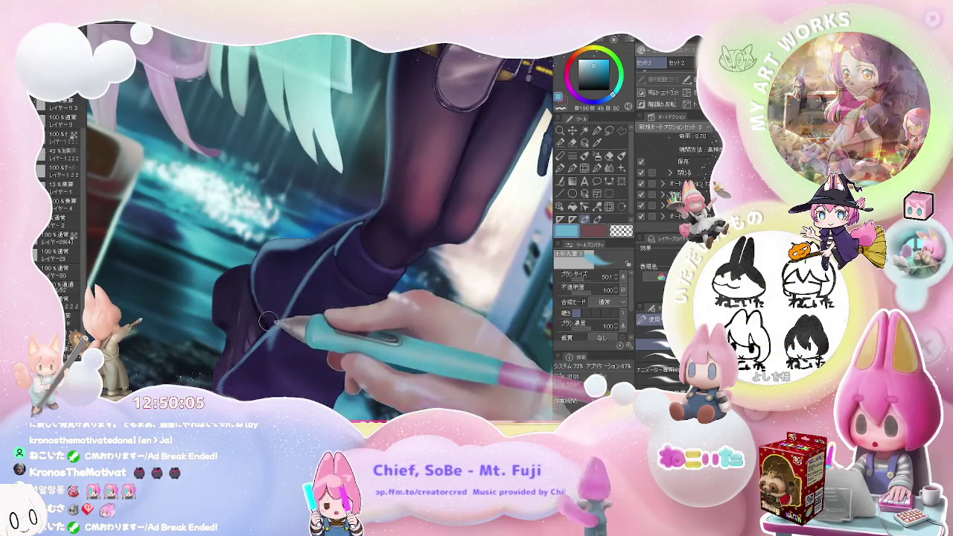
scroll(259, 300, down, 5)
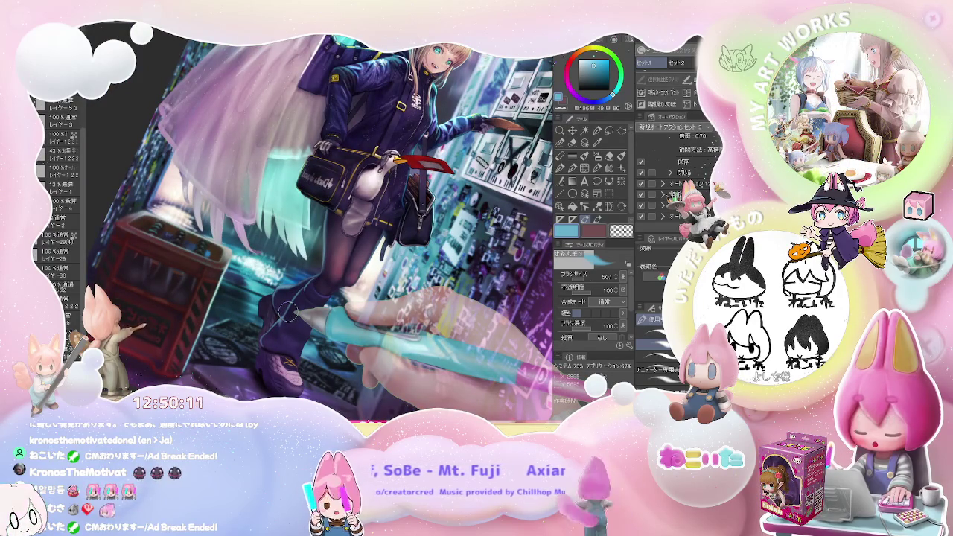
scroll(287, 311, up, 3)
scroll(268, 301, up, 3)
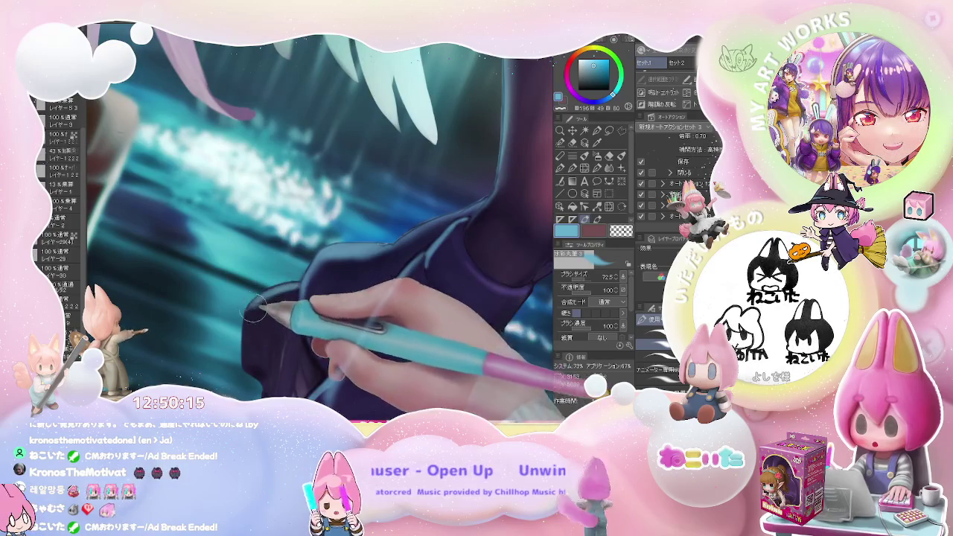
scroll(260, 305, down, 1)
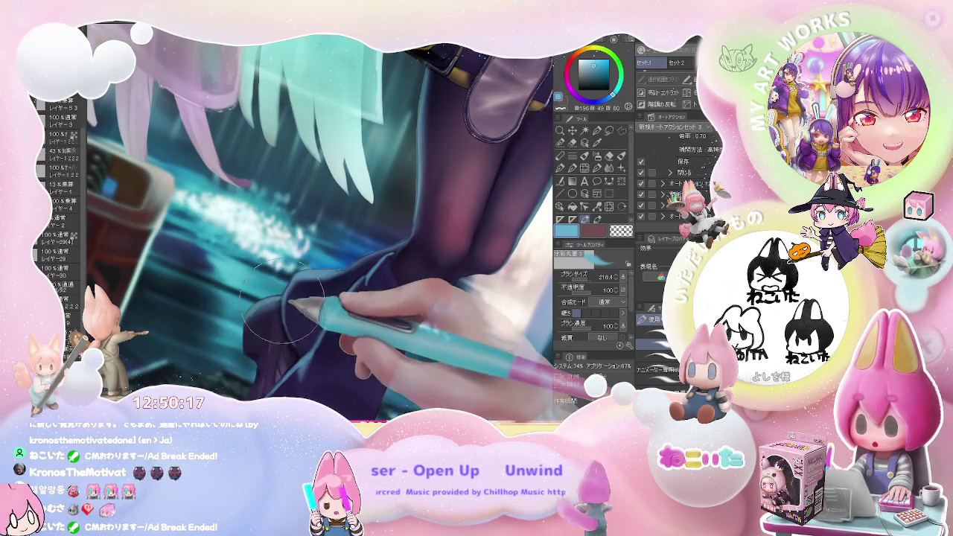
scroll(283, 302, down, 1)
scroll(283, 302, down, 1)
scroll(298, 294, down, 2)
scroll(328, 283, down, 1)
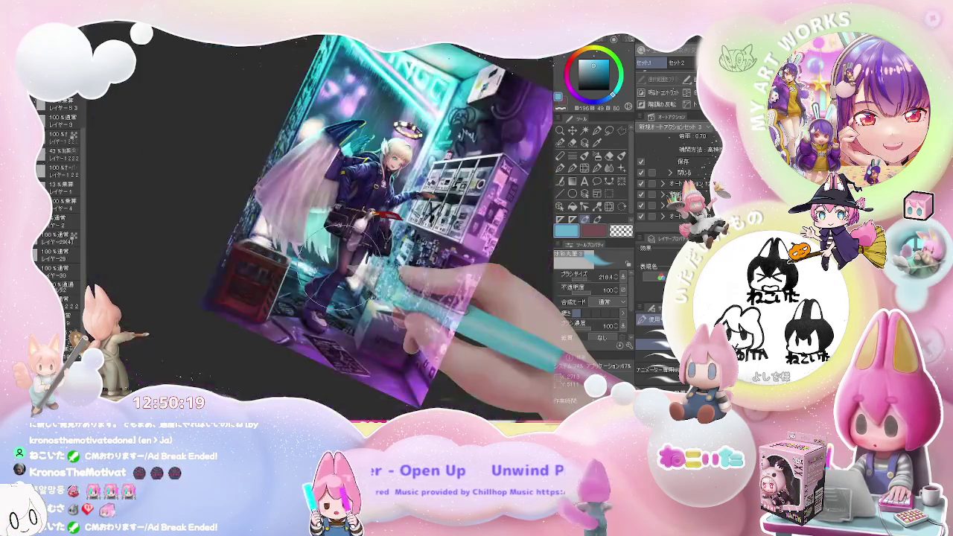
drag(327, 287, 339, 283)
scroll(387, 228, up, 3)
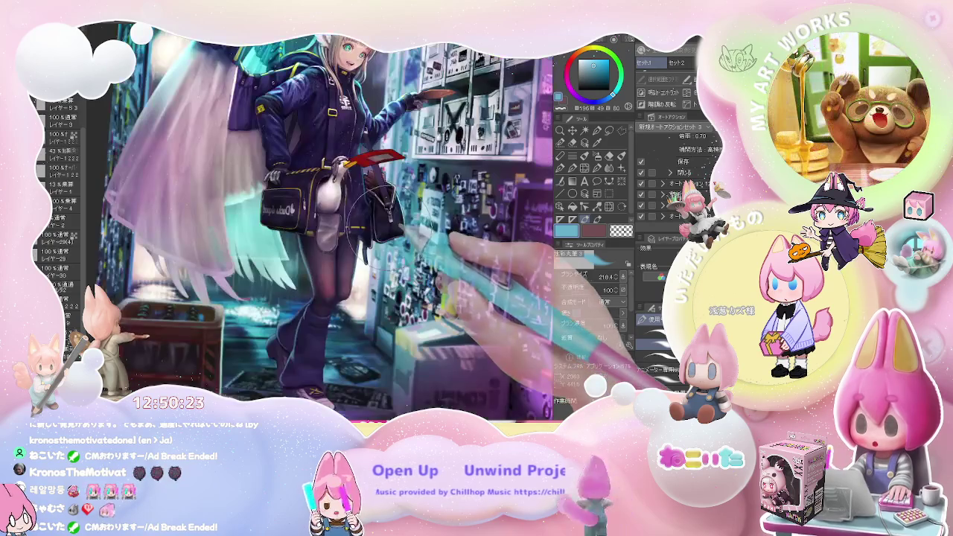
mouse_move(373, 232)
mouse_down()
mouse_move(406, 255)
mouse_move(358, 208)
mouse_up()
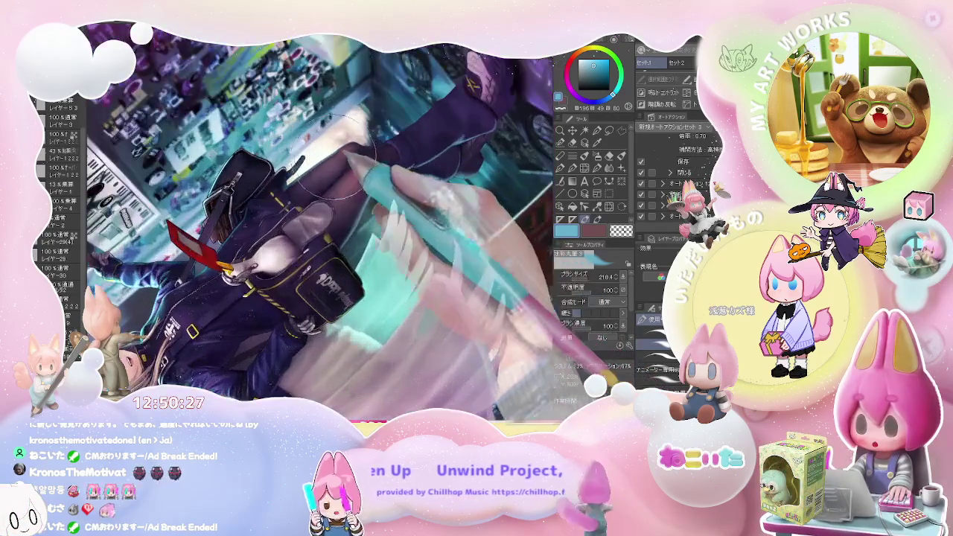
Cycle through the eraser and the watercolour brush (about 334), ending on the Blend tool at about 321.
scroll(312, 165, up, 3)
key(e)
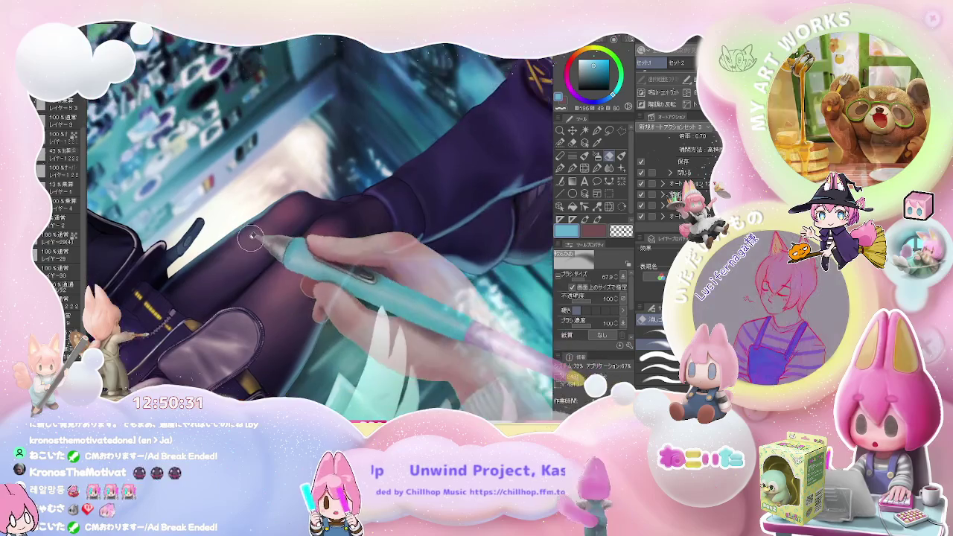
mouse_move(238, 211)
mouse_down()
mouse_move(259, 221)
mouse_move(311, 201)
mouse_up()
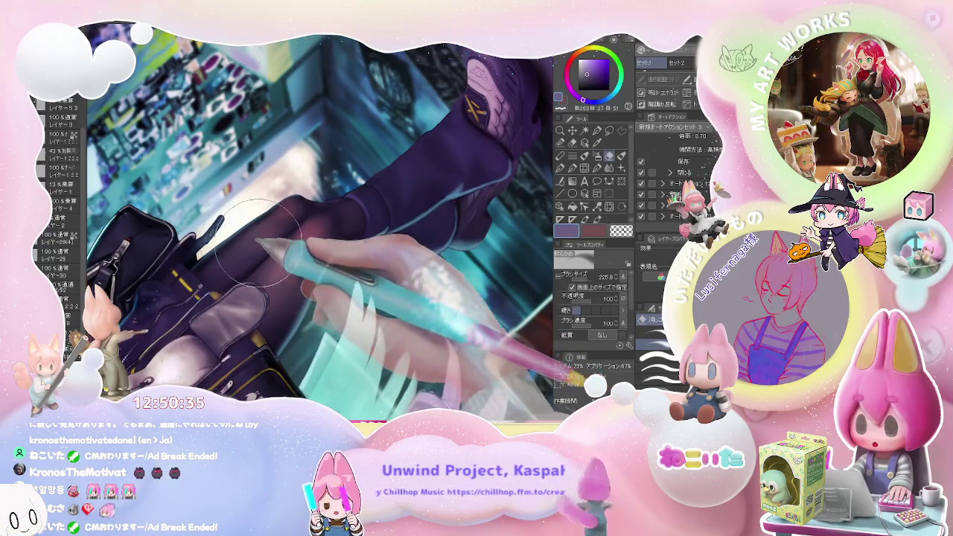
key(b)
drag(226, 260, 271, 226)
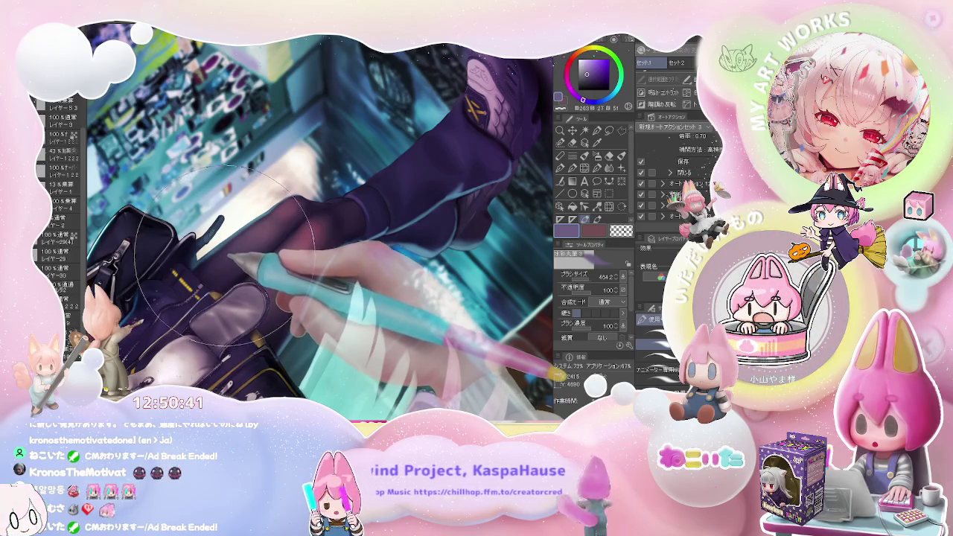
key(j)
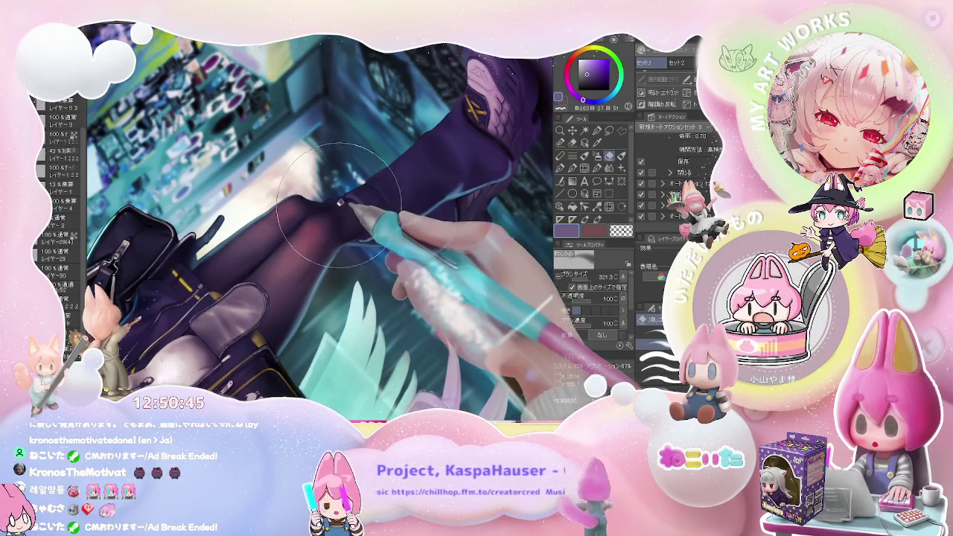
mouse_move(341, 201)
mouse_down()
mouse_move(417, 195)
mouse_move(346, 265)
mouse_up()
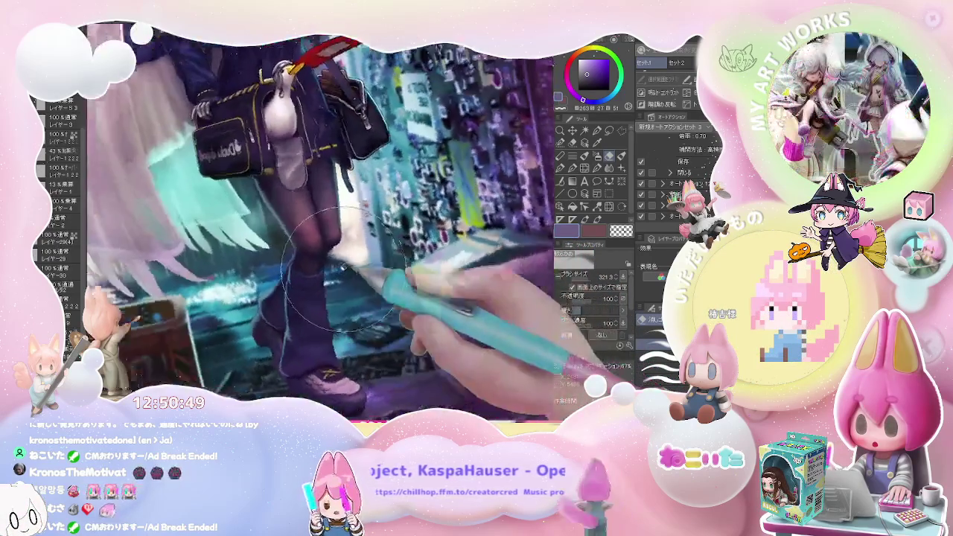
Return to the watercolour brush and frame the torso and bag.
scroll(346, 264, up, 2)
key(b)
scroll(324, 240, up, 2)
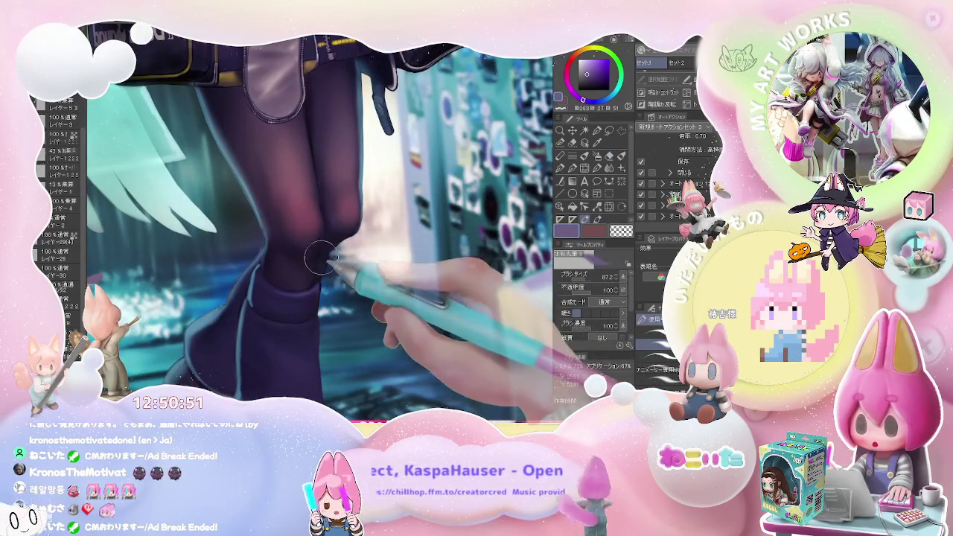
scroll(321, 256, down, 2)
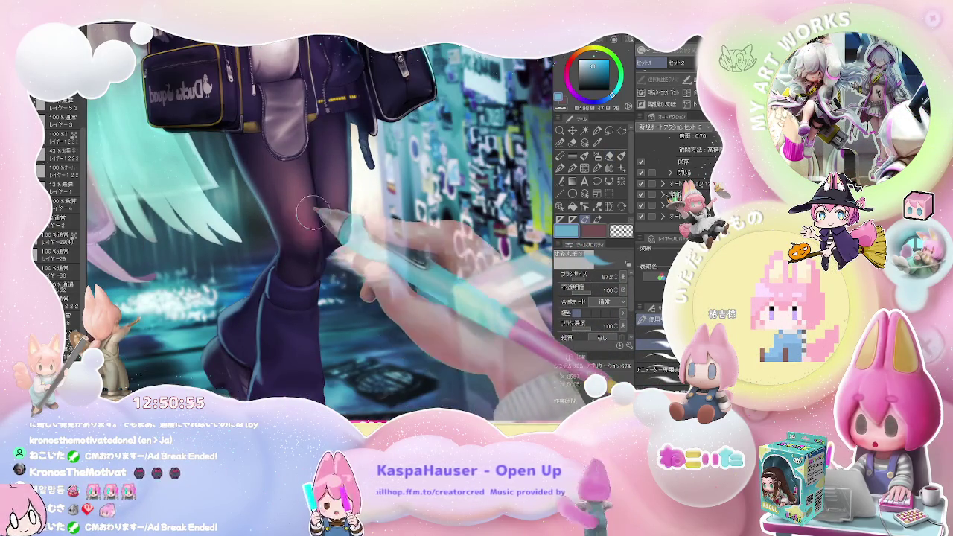
scroll(319, 246, up, 2)
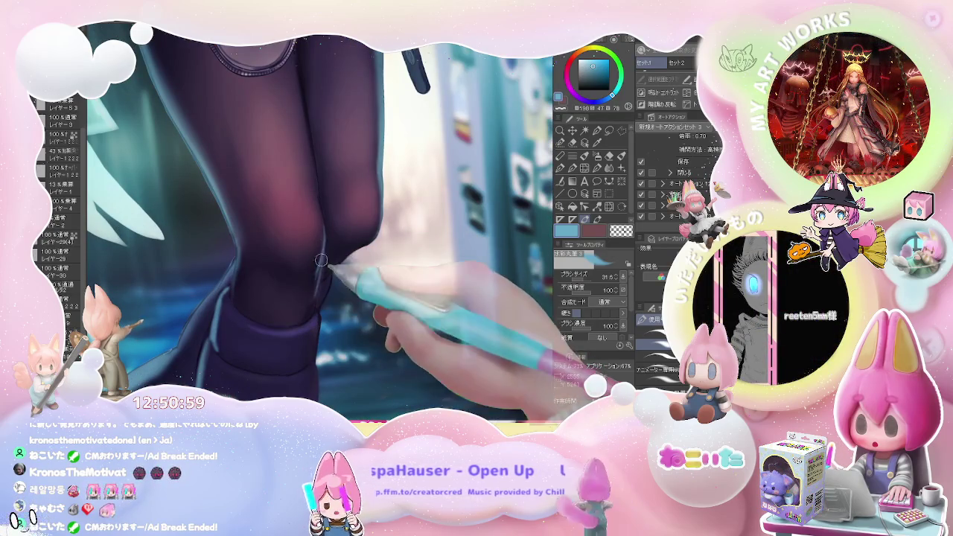
scroll(314, 298, down, 2)
scroll(328, 296, down, 2)
scroll(347, 294, down, 3)
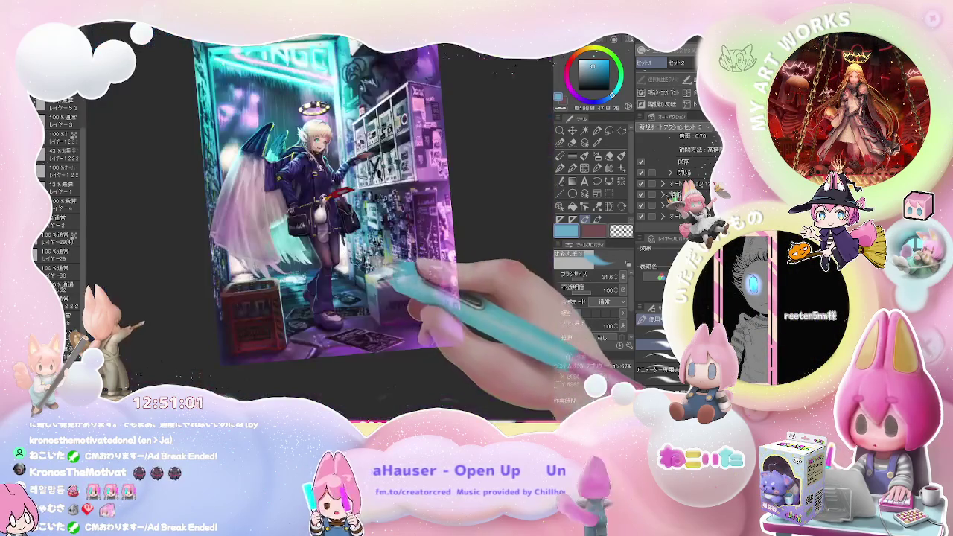
drag(362, 294, 369, 240)
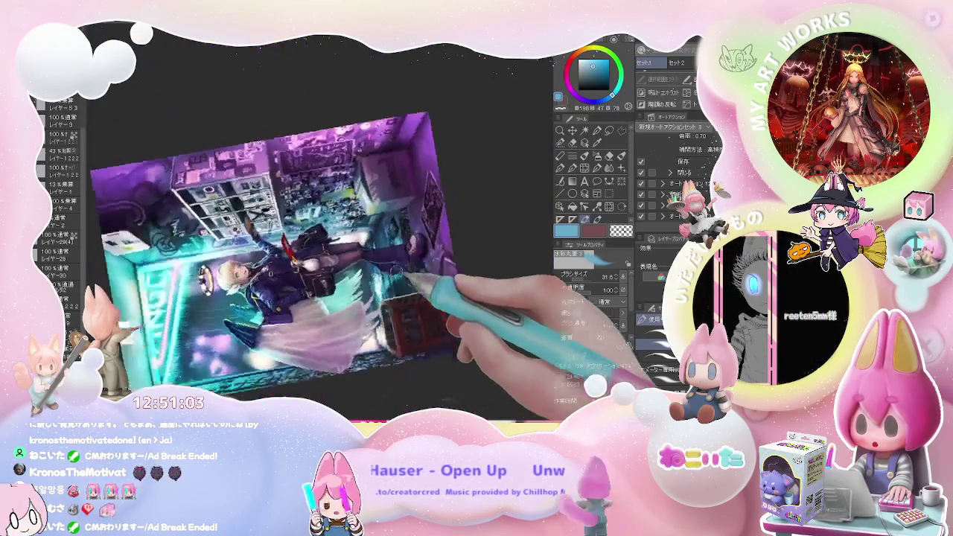
scroll(369, 240, up, 2)
scroll(368, 242, up, 3)
scroll(343, 227, up, 3)
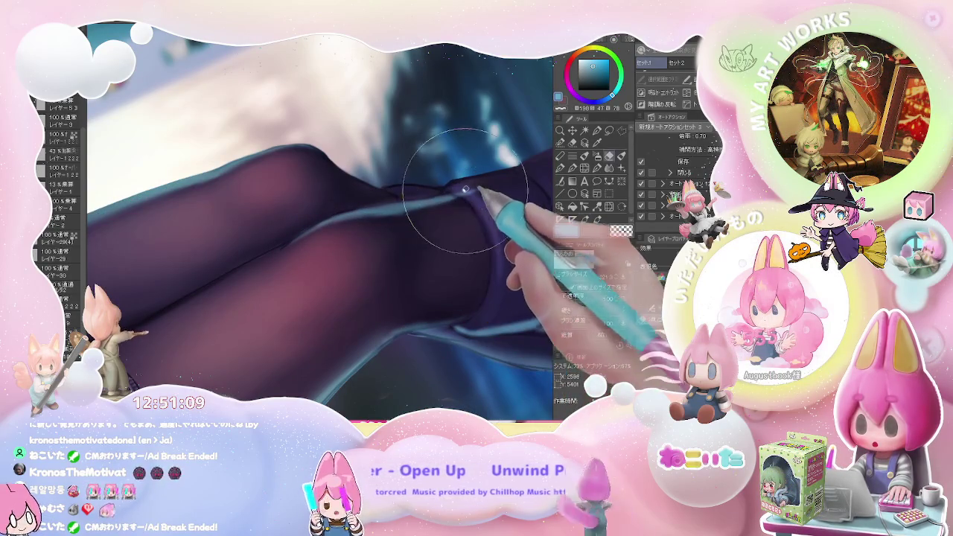
Briefly erase, then shade the stocking near the knee in purple.
key(e)
scroll(438, 197, down, 5)
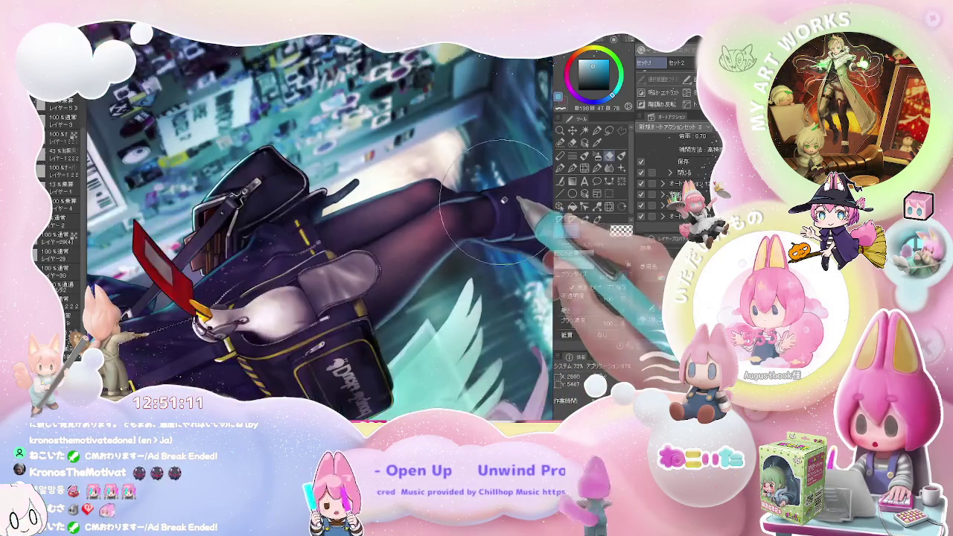
scroll(382, 234, up, 3)
scroll(324, 250, up, 2)
scroll(322, 251, up, 2)
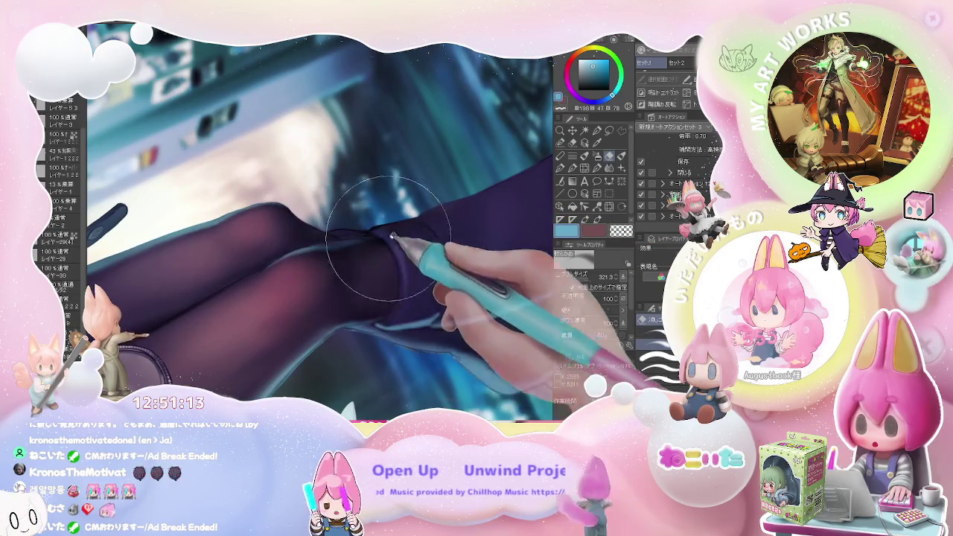
key(b)
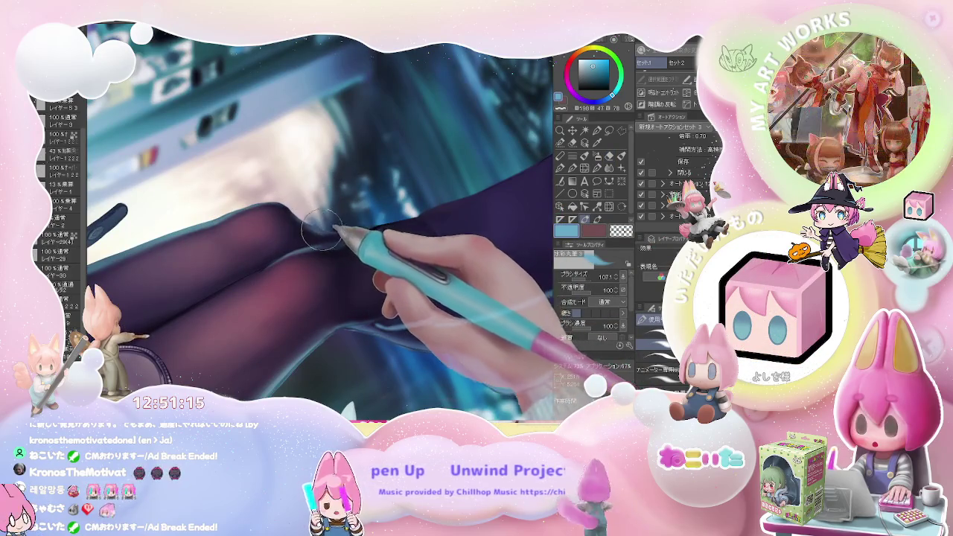
scroll(329, 232, down, 3)
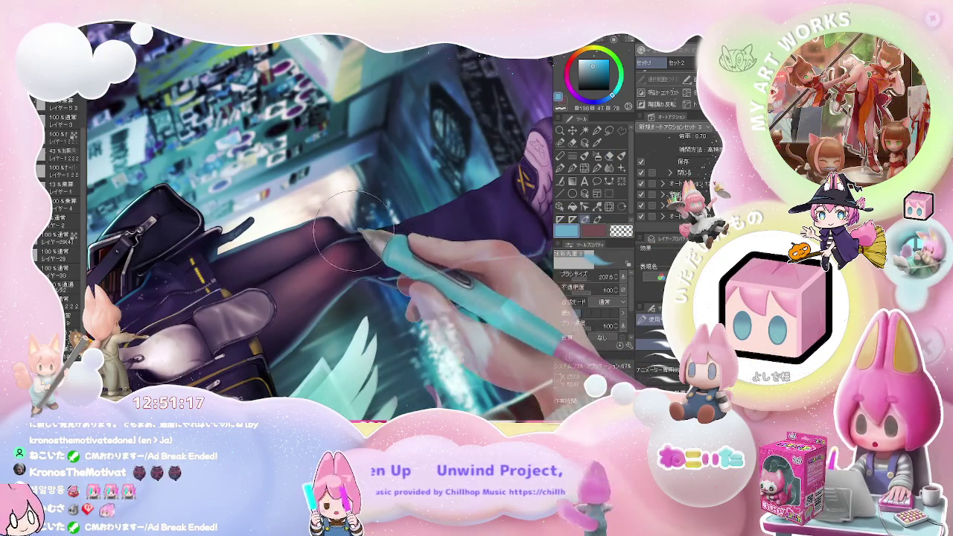
drag(406, 220, 492, 177)
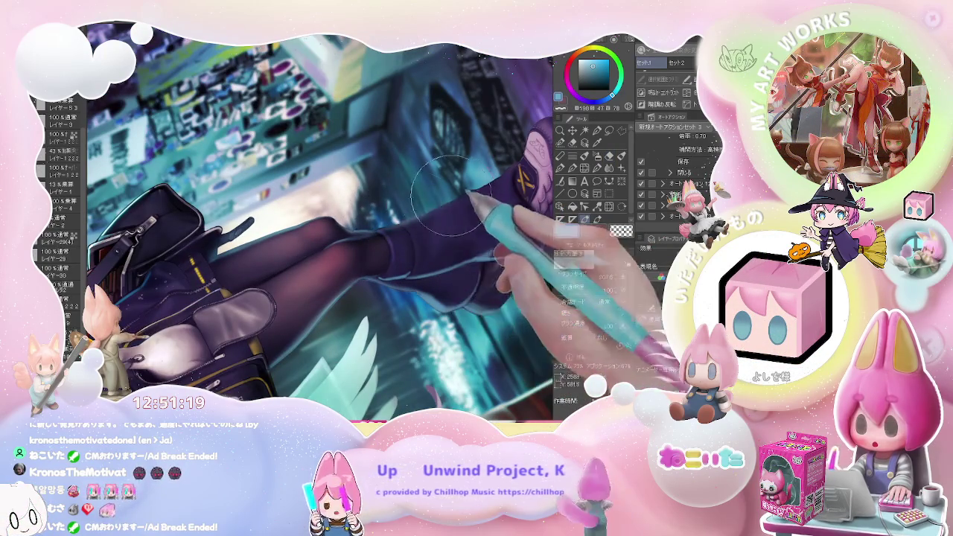
scroll(487, 177, down, 2)
scroll(521, 183, down, 2)
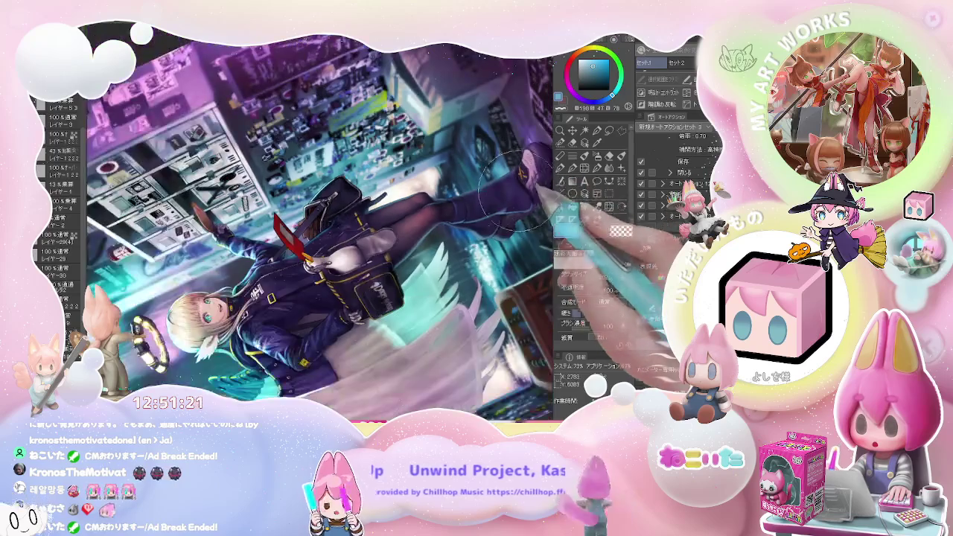
scroll(477, 223, down, 2)
scroll(400, 279, down, 2)
Rotate the canvas upright, shrink the brush to about 100 and pick purple.
key(asciicircum)
key(asciicircum)
key(asciicircum)
key(asciicircum)
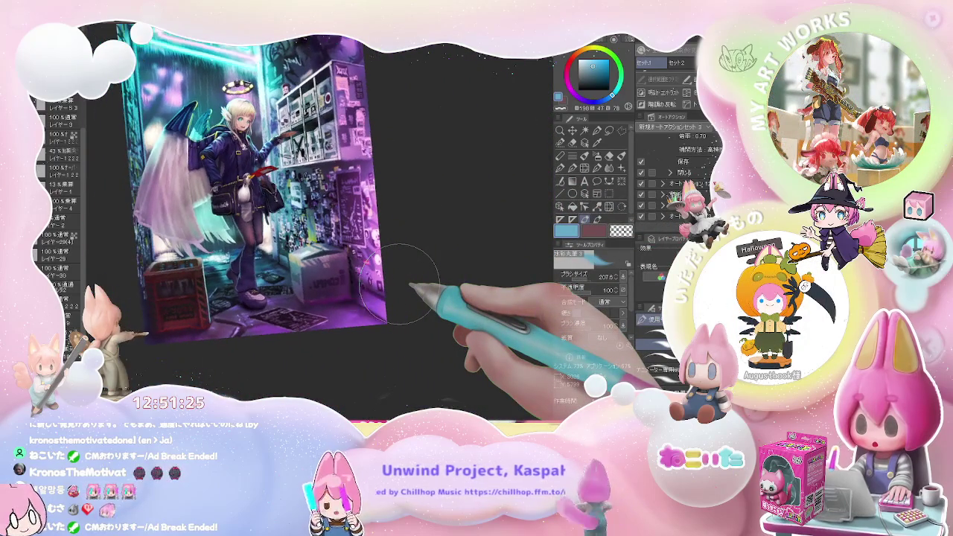
key(asciicircum)
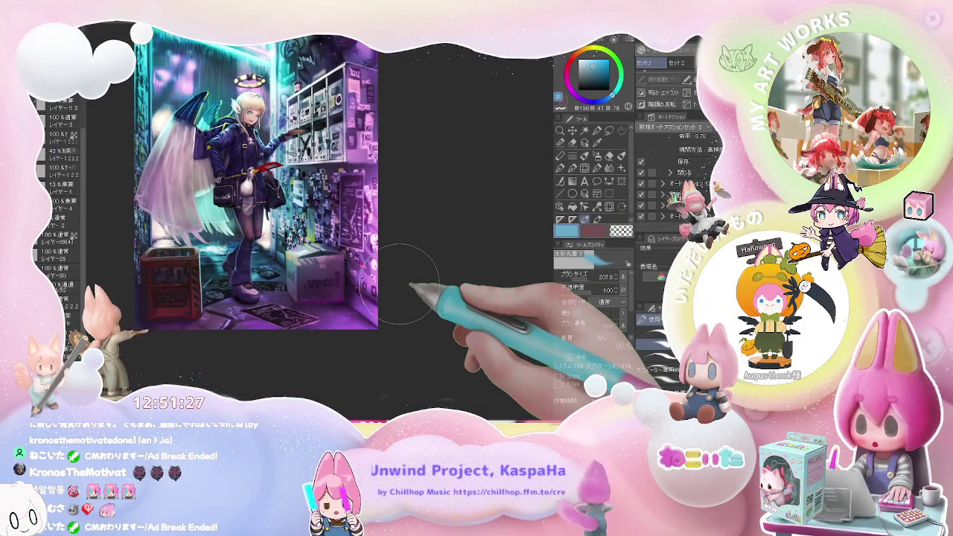
scroll(238, 268, up, 2)
scroll(233, 268, up, 2)
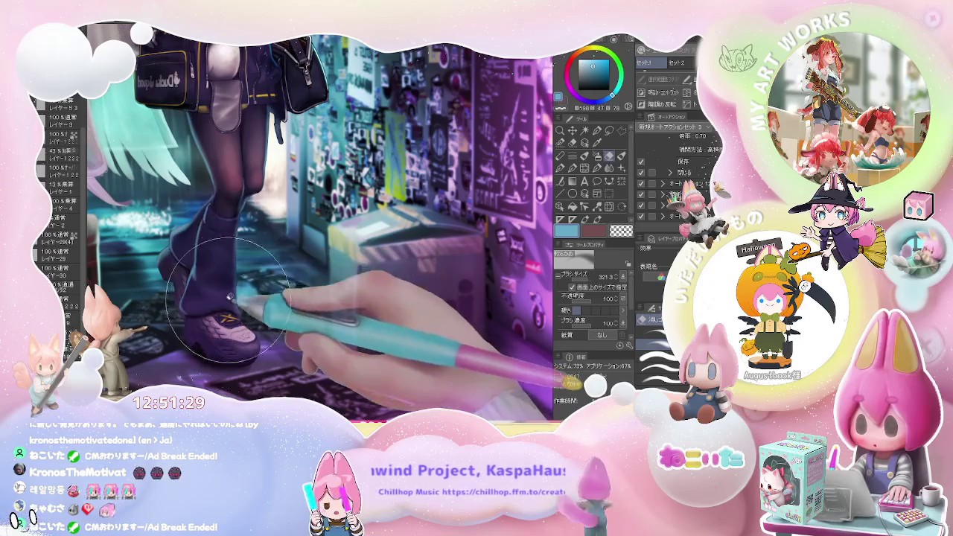
key(bracketleft)
key(bracketleft)
key(bracketleft)
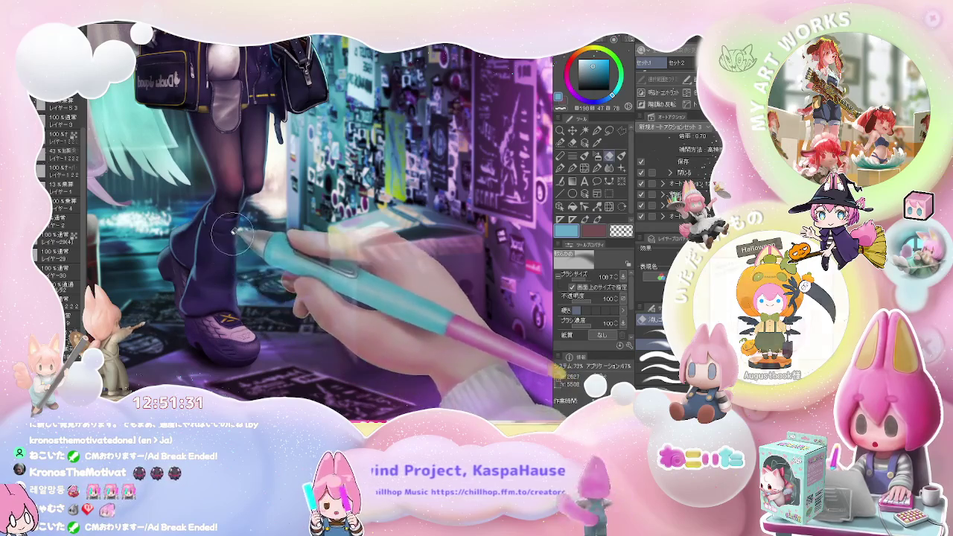
key(b)
alt+click(227, 260)
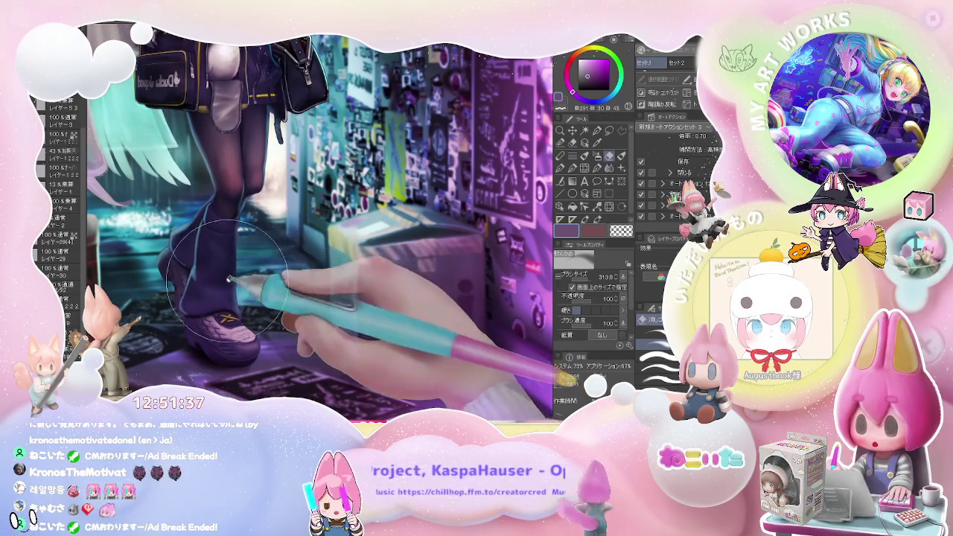
Zoom in and out over the boots and lower legs to inspect them.
scroll(248, 314, down, 3)
scroll(283, 321, down, 3)
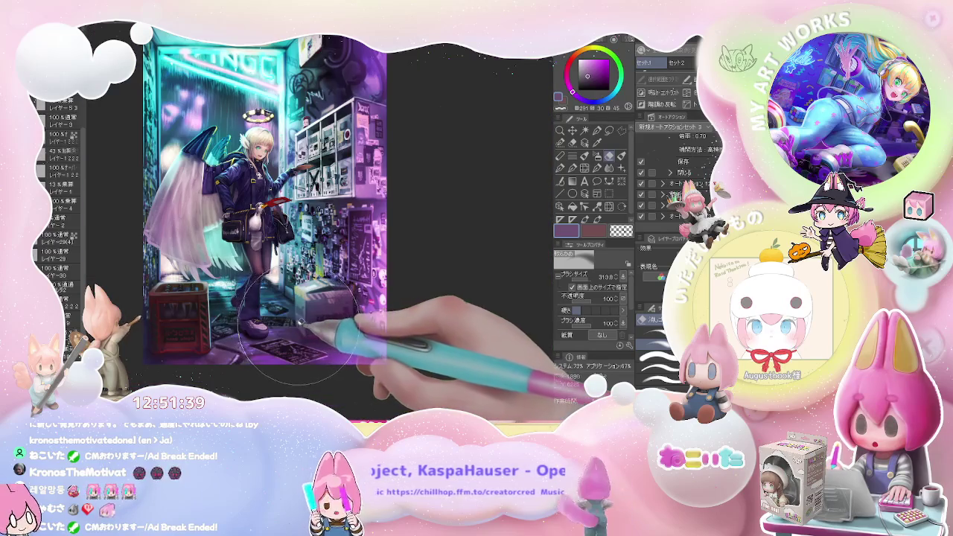
scroll(324, 320, up, 1)
scroll(320, 326, up, 2)
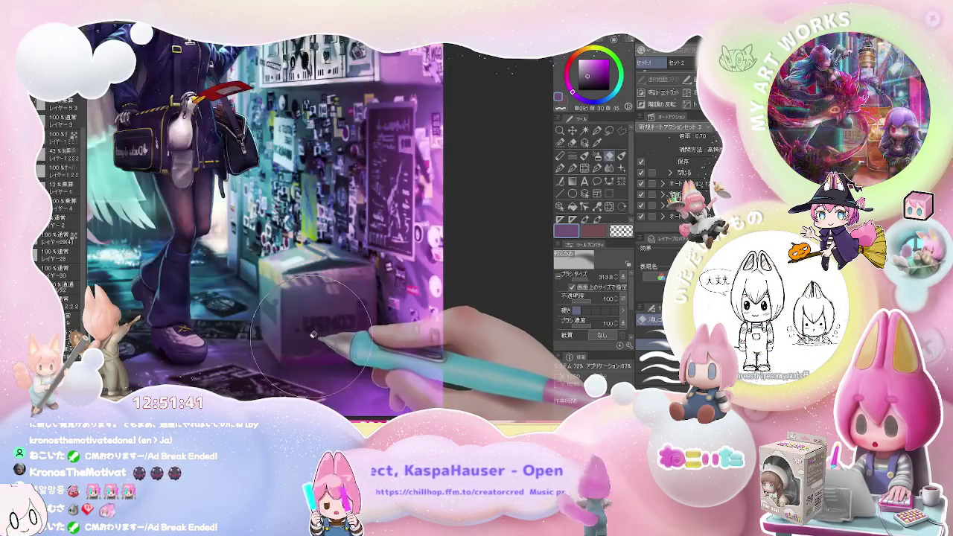
scroll(314, 333, up, 2)
scroll(223, 268, up, 2)
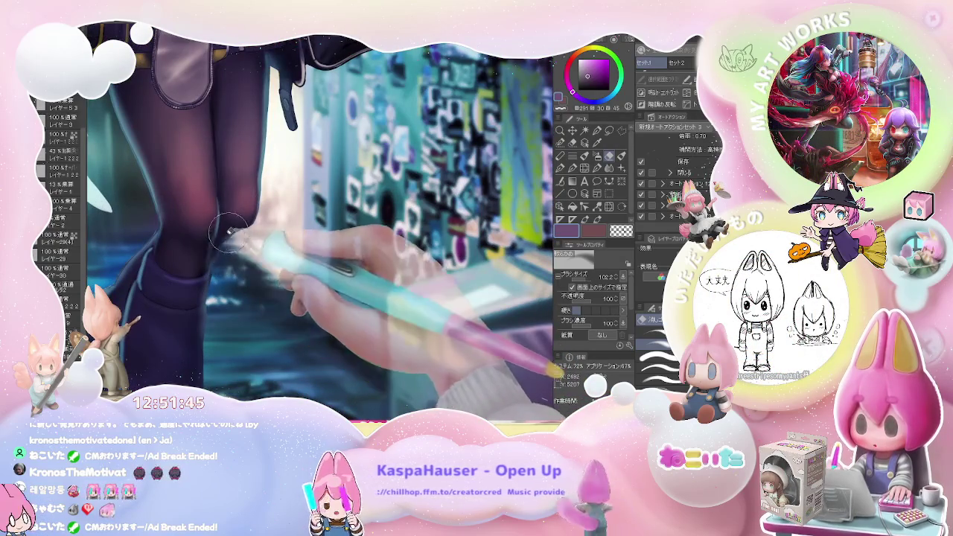
scroll(268, 249, down, 1)
scroll(336, 235, down, 1)
scroll(339, 249, down, 3)
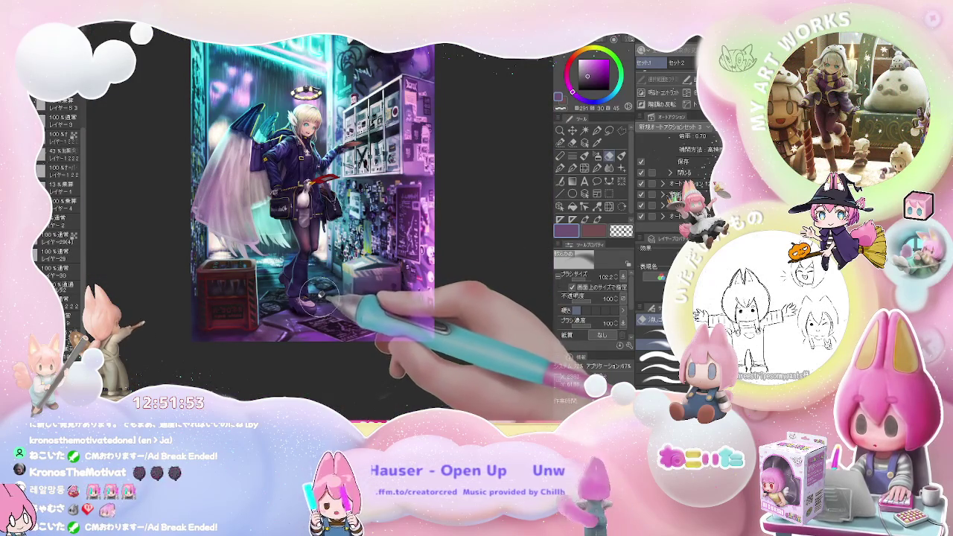
scroll(301, 272, up, 3)
Select the watercolour brush at about 123 and zoom out to the whole illustration.
scroll(301, 272, up, 2)
key(b)
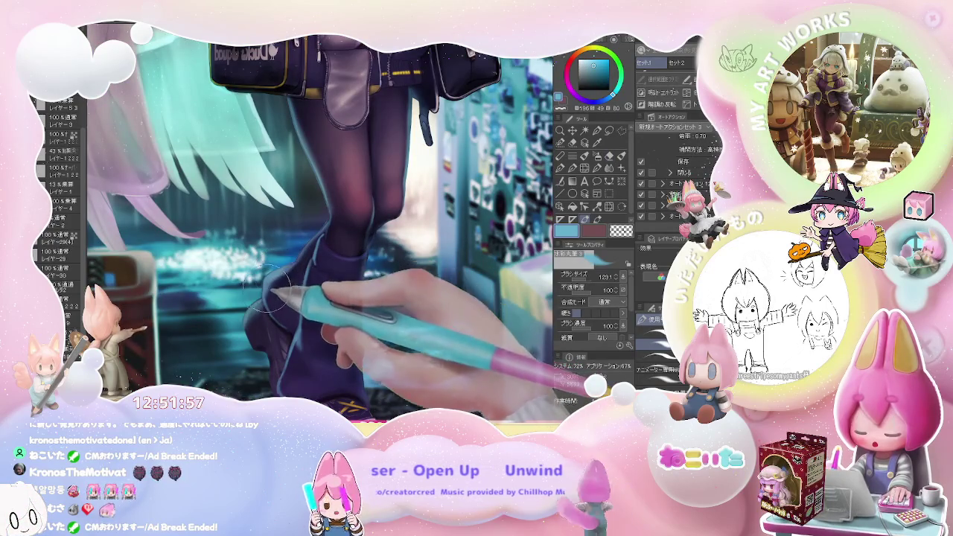
drag(270, 285, 313, 235)
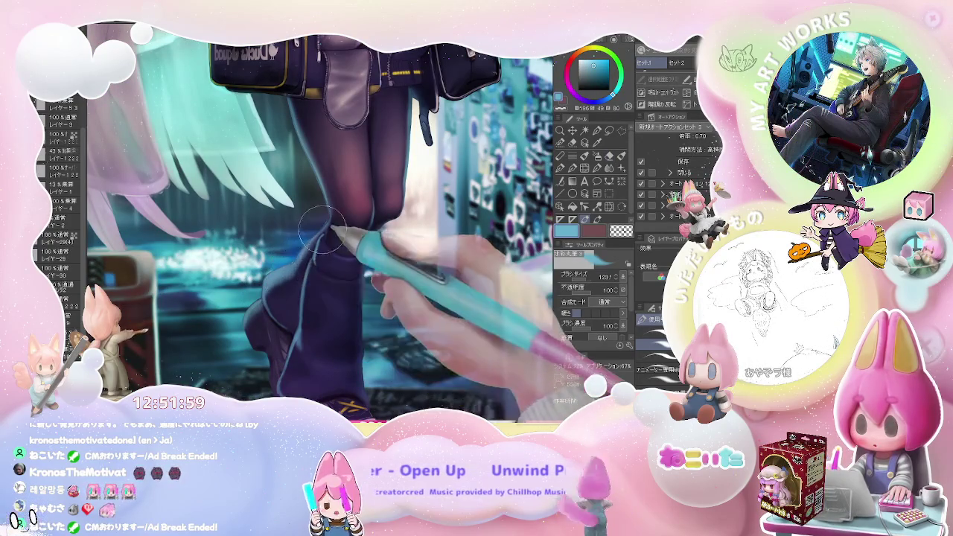
key(ctrl+minus)
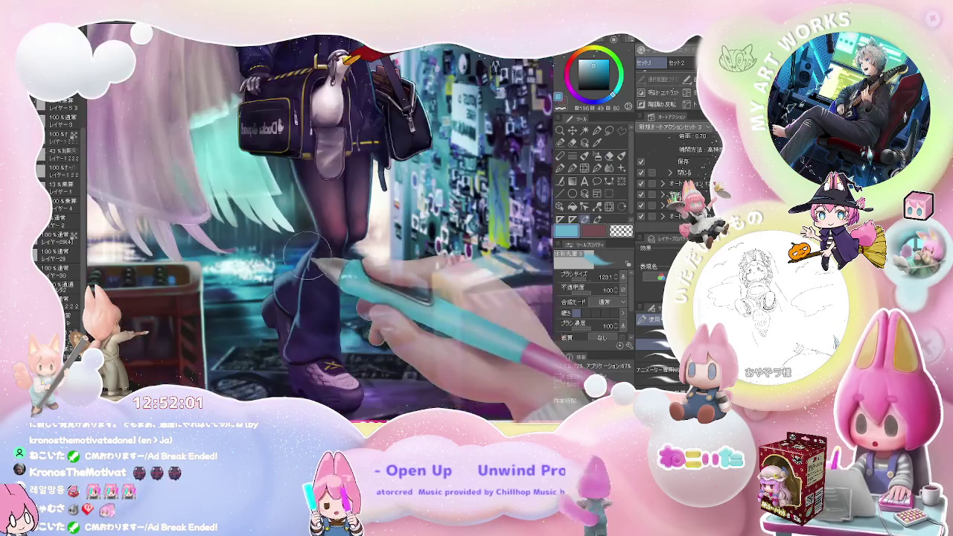
key(ctrl+minus)
key(ctrl+minus)
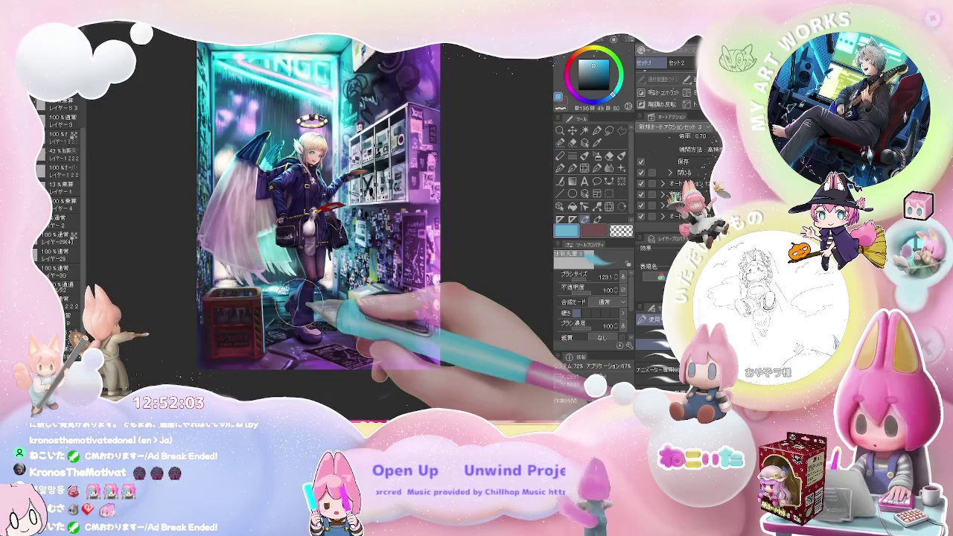
Tilt the canvas counter-clockwise and zoom in close on the legs and bag.
key(minus)
key(minus)
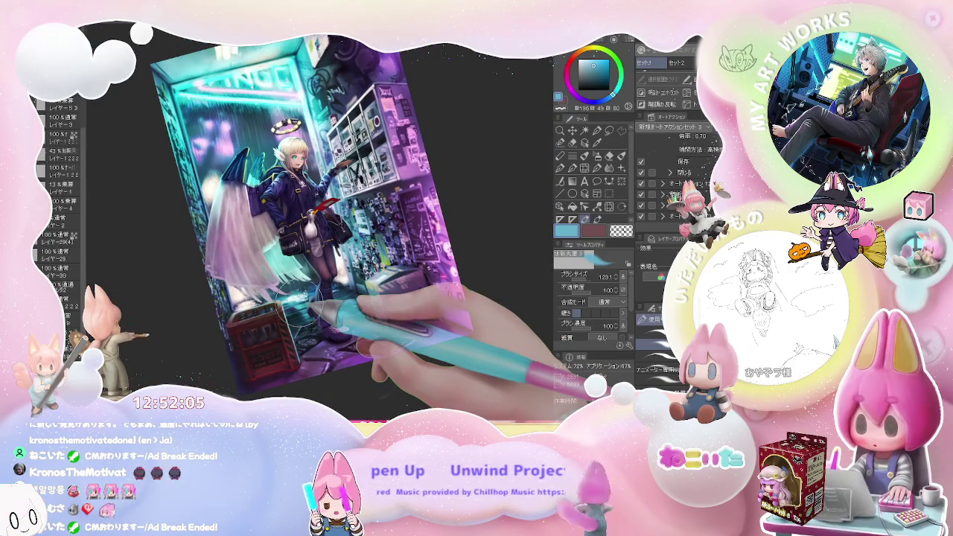
key(ctrl+plus)
key(ctrl+minus)
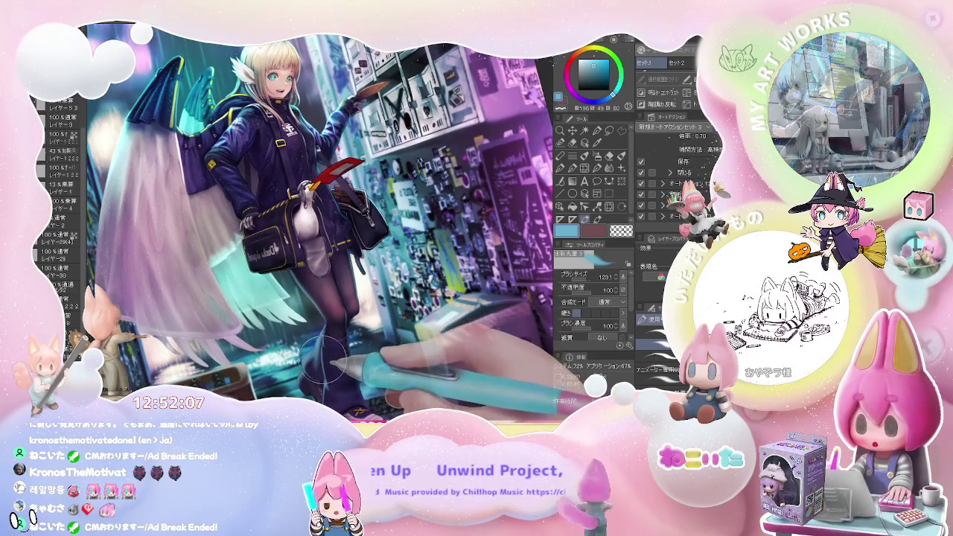
key(ctrl+minus)
key(ctrl+plus)
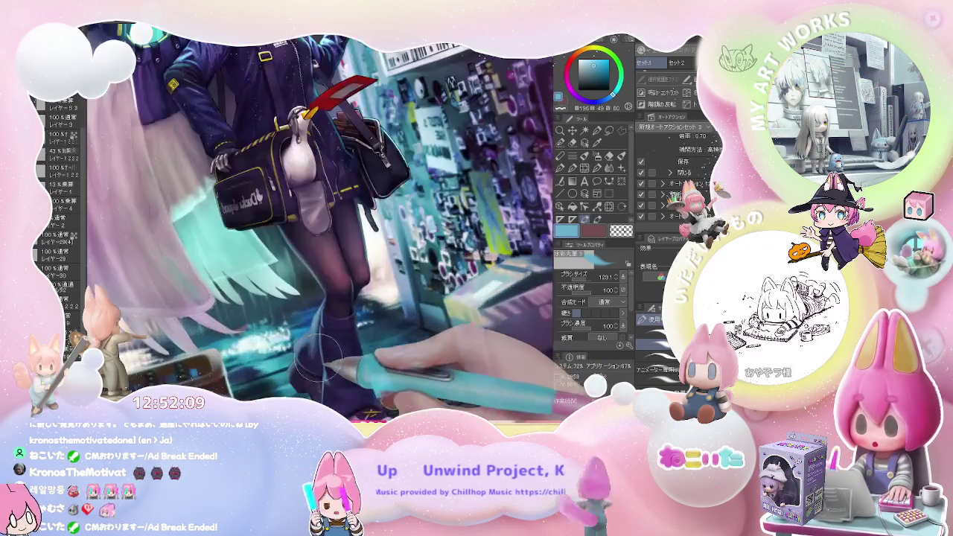
key(ctrl+plus)
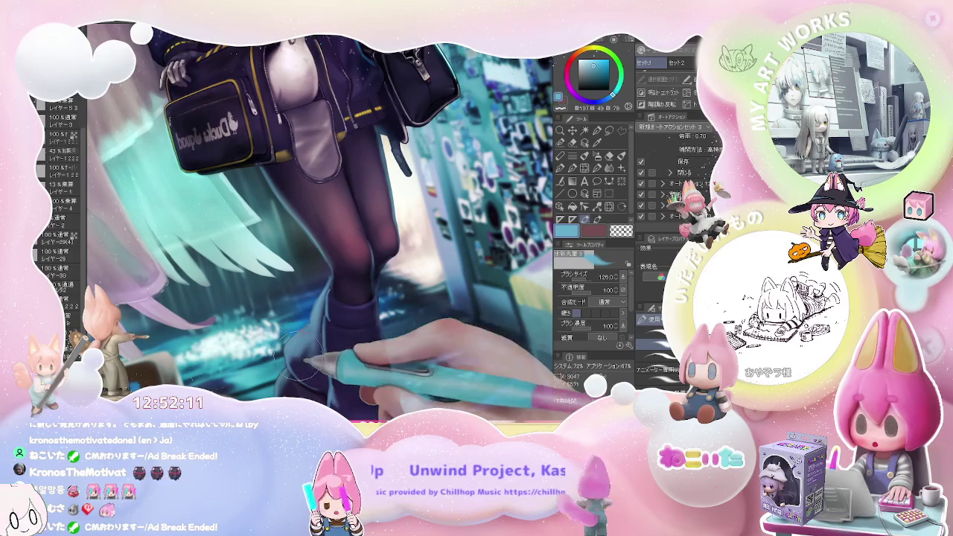
key(ctrl+plus)
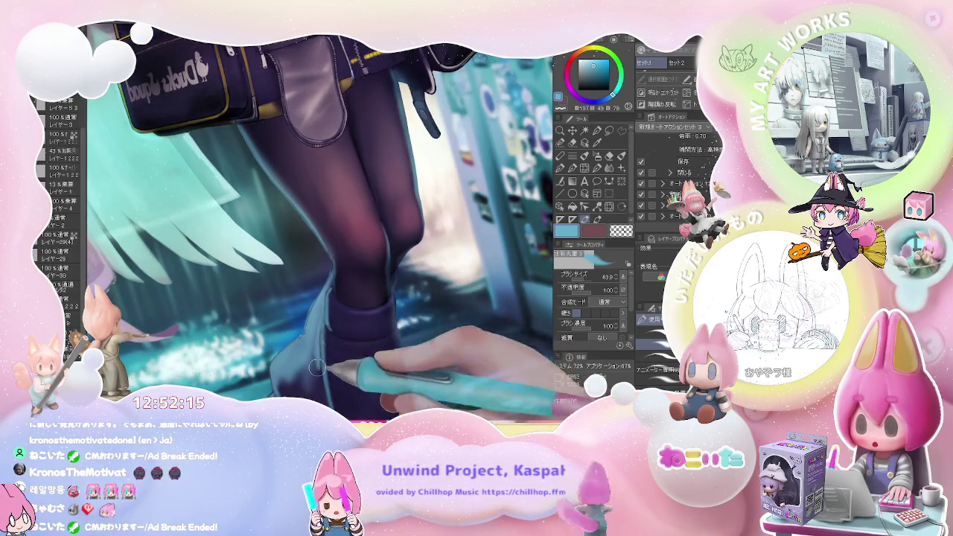
Resize the brush to about 131 over the legs and boots, then zoom out upright.
key(ctrl+minus)
key(bracketright)
key(ctrl+minus)
key(ctrl+minus)
key(b)
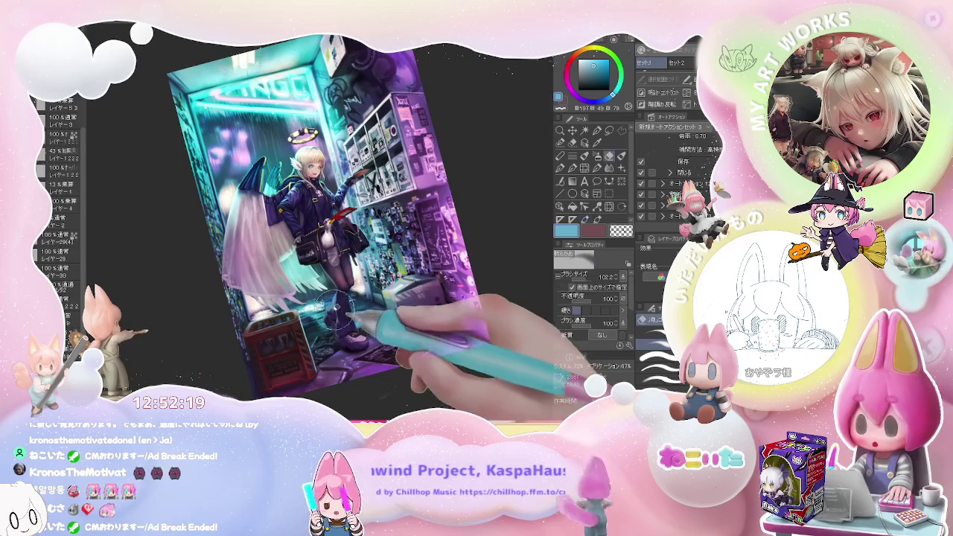
key(ctrl+plus)
key(ctrl+plus)
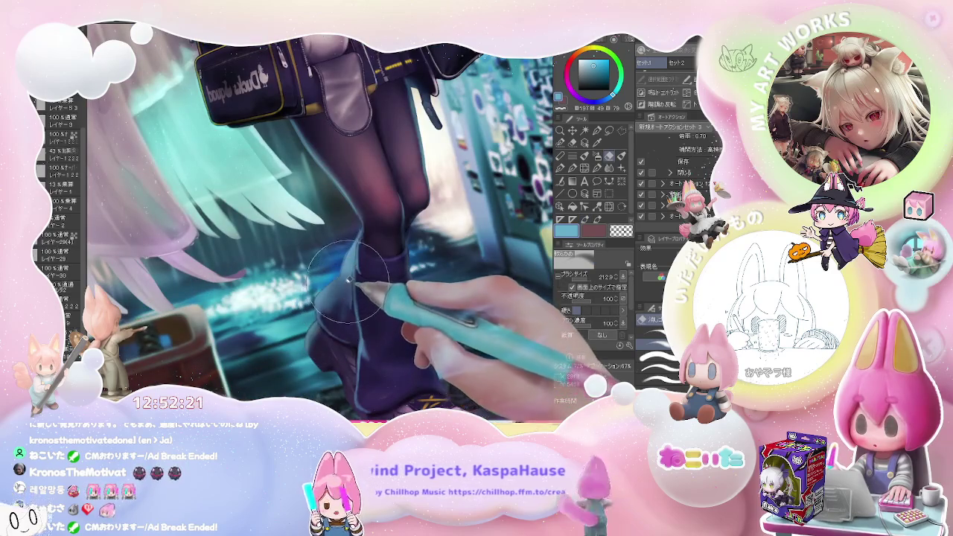
key(bracketright)
key(bracketright)
key(bracketright)
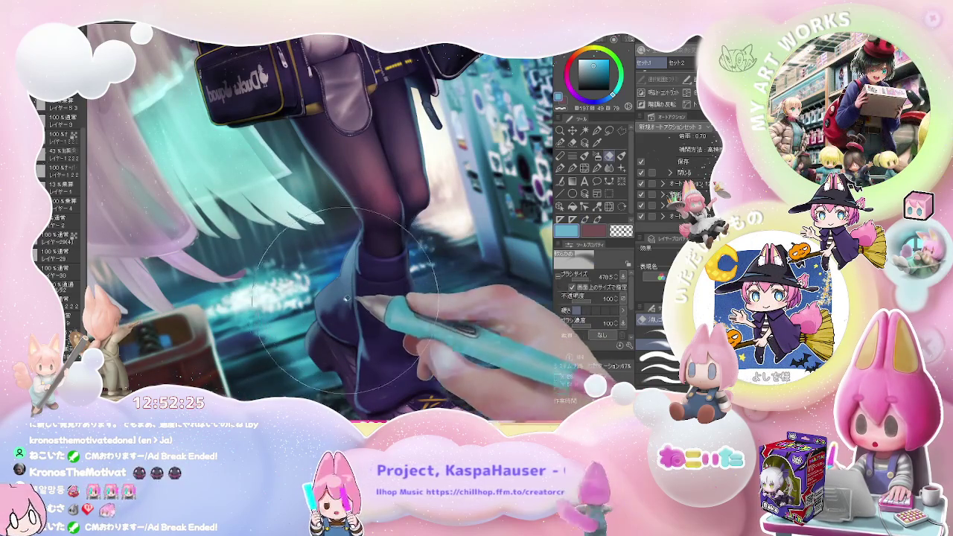
key(ctrl+minus)
key(ctrl+minus)
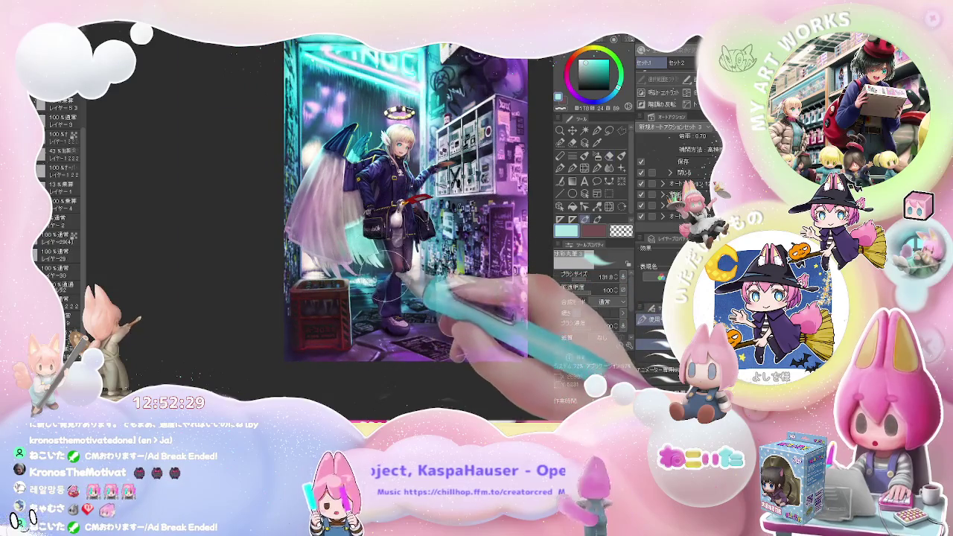
Zoom in on the boots and shrink the brush to about 49.
scroll(384, 287, up, 5)
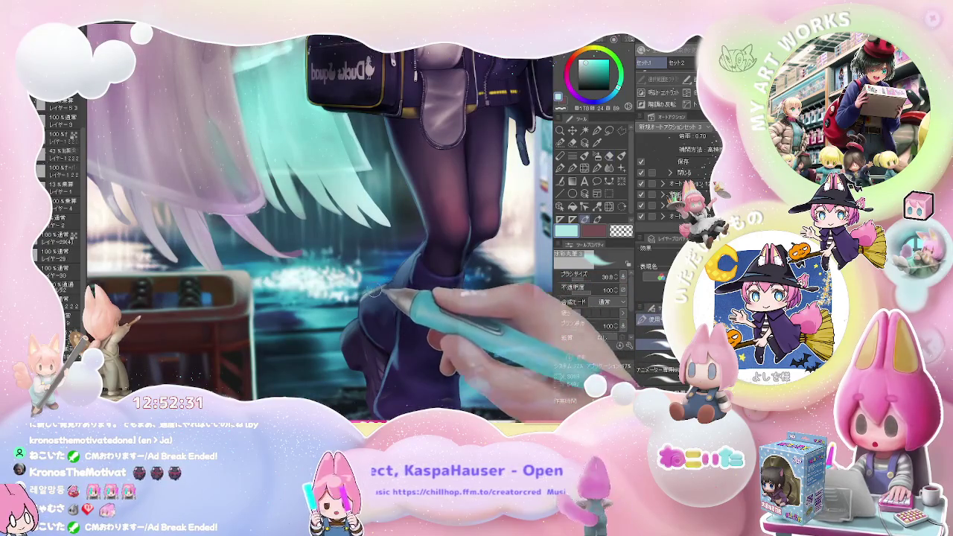
scroll(389, 284, down, 2)
scroll(389, 284, down, 3)
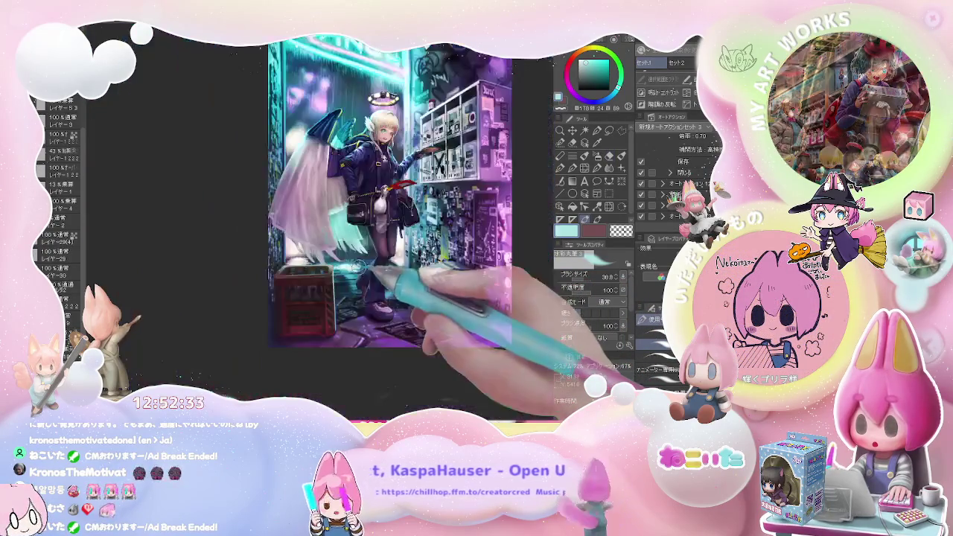
scroll(388, 284, down, 2)
scroll(415, 134, up, 2)
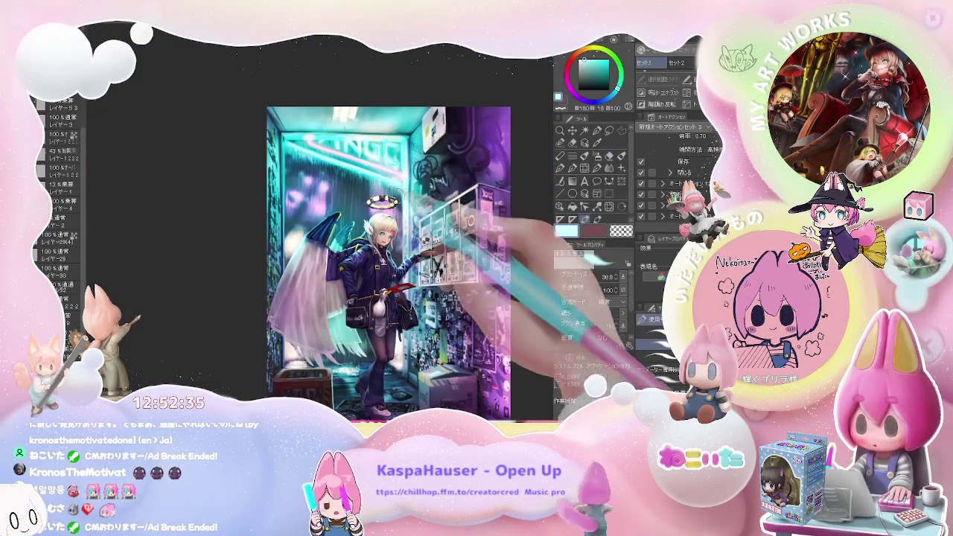
scroll(373, 317, up, 2)
scroll(373, 317, up, 2)
scroll(373, 317, up, 2)
scroll(373, 317, up, 2)
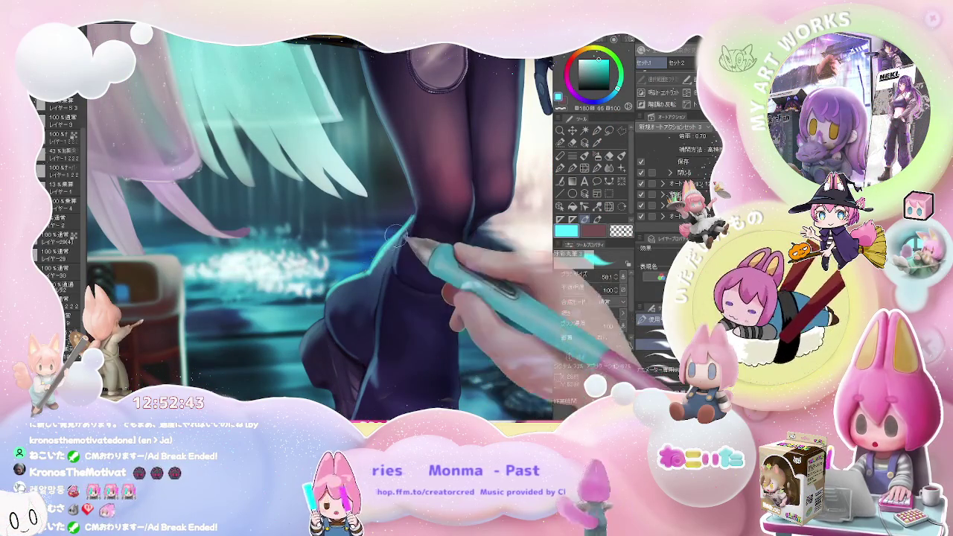
scroll(392, 237, down, 1)
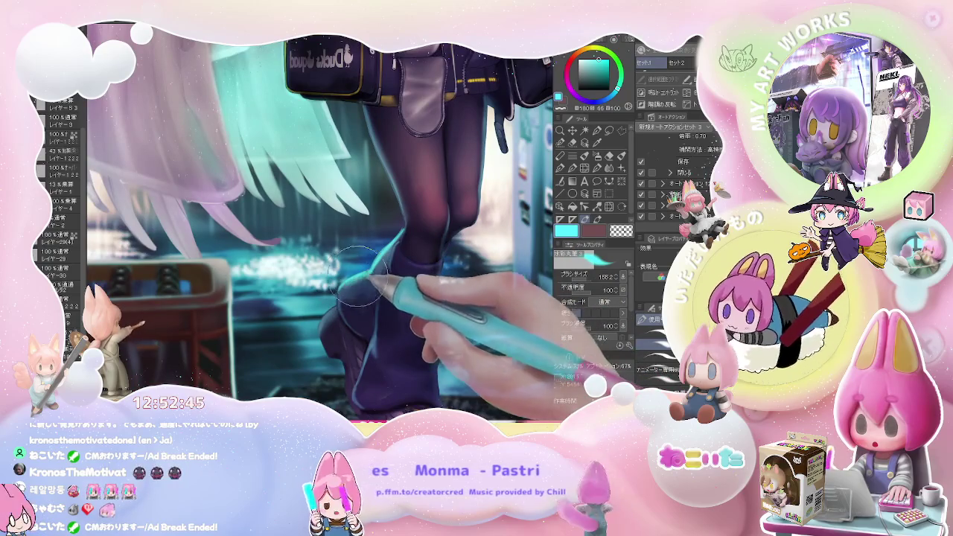
key(bracketleft)
key(bracketleft)
key(bracketleft)
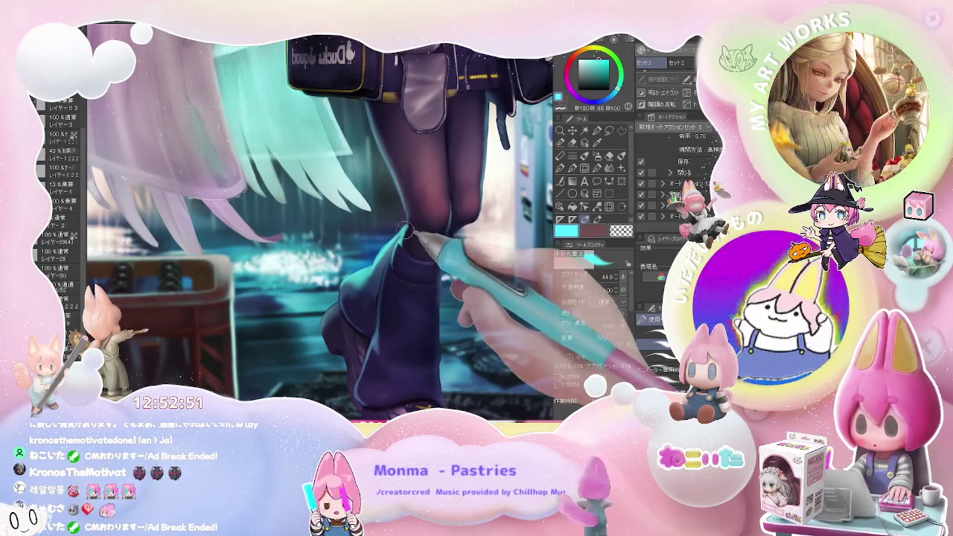
Tilt the view clockwise and zoom across the boots, legs and crate.
scroll(406, 214, down, 2)
scroll(417, 238, down, 3)
scroll(432, 268, down, 3)
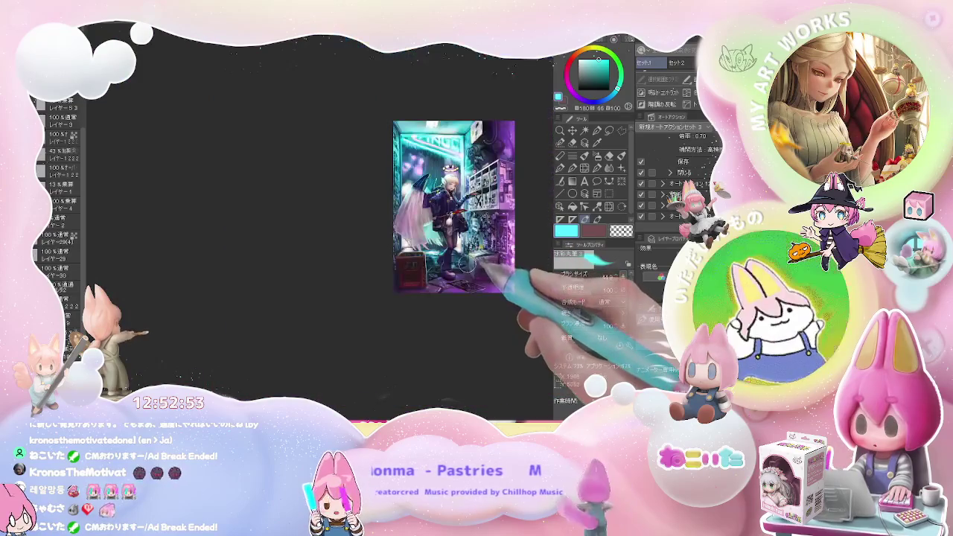
scroll(441, 293, down, 1)
drag(423, 294, 368, 322)
scroll(352, 328, up, 3)
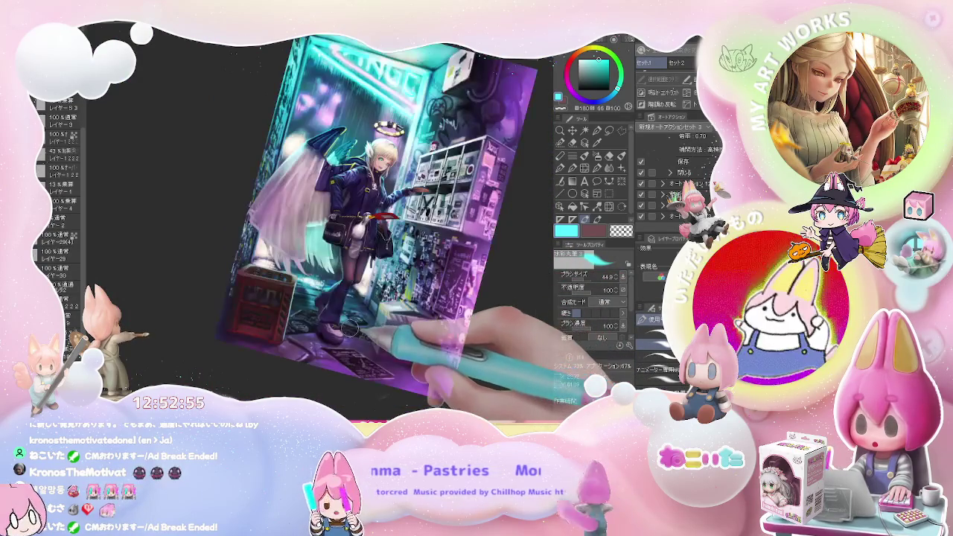
scroll(340, 311, up, 3)
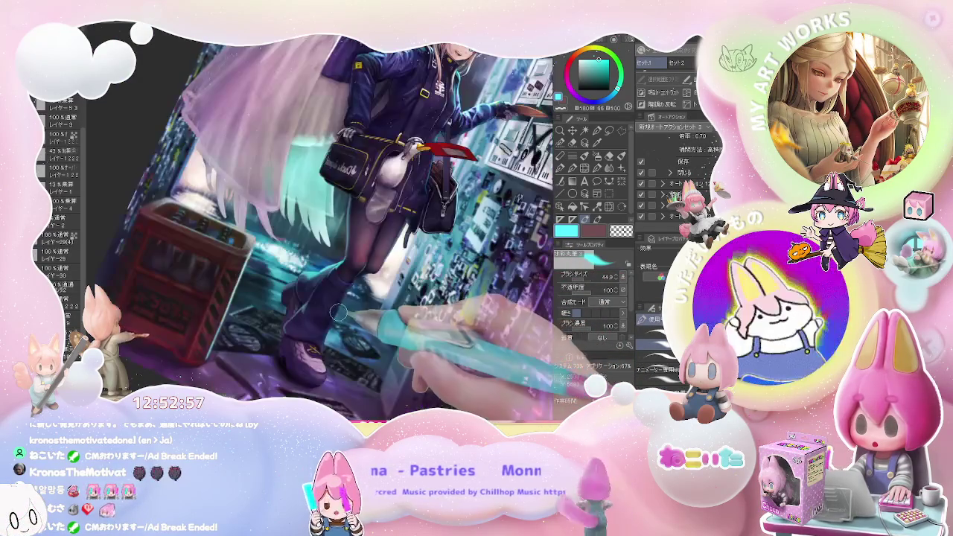
scroll(326, 300, up, 2)
scroll(324, 283, up, 2)
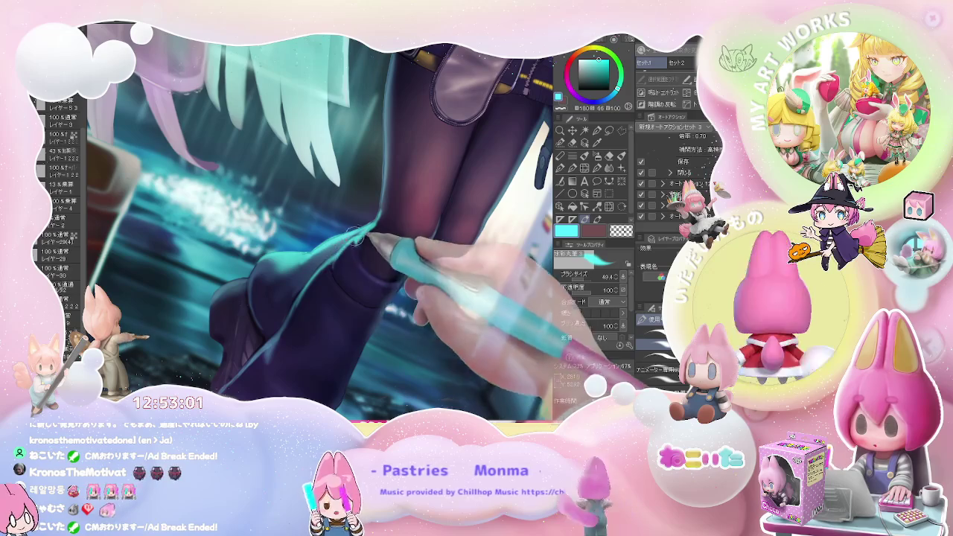
scroll(398, 232, down, 1)
scroll(398, 232, down, 2)
scroll(405, 250, down, 3)
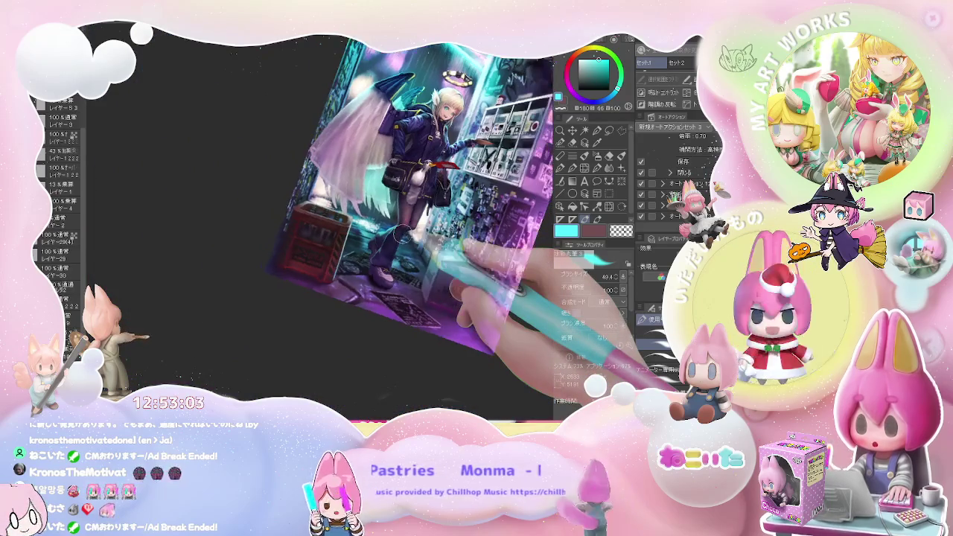
Pan the illustration and rotate the view onto the character's torso and bag.
scroll(436, 298, up, 3)
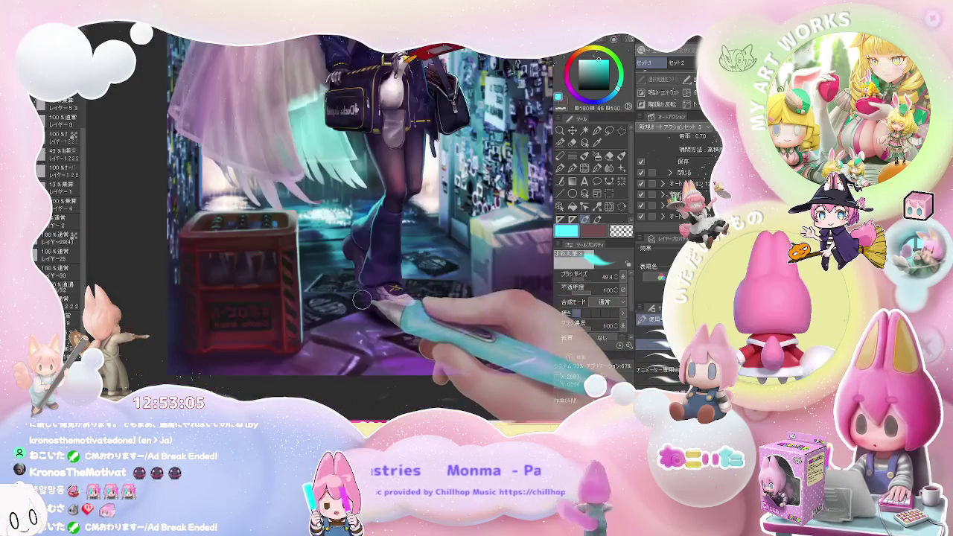
scroll(373, 276, up, 2)
scroll(353, 244, up, 2)
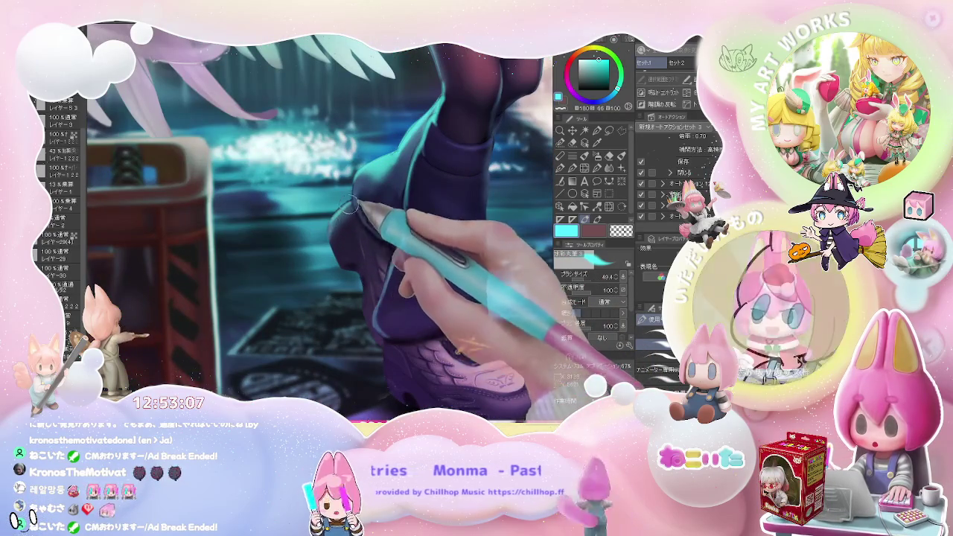
scroll(349, 200, up, 1)
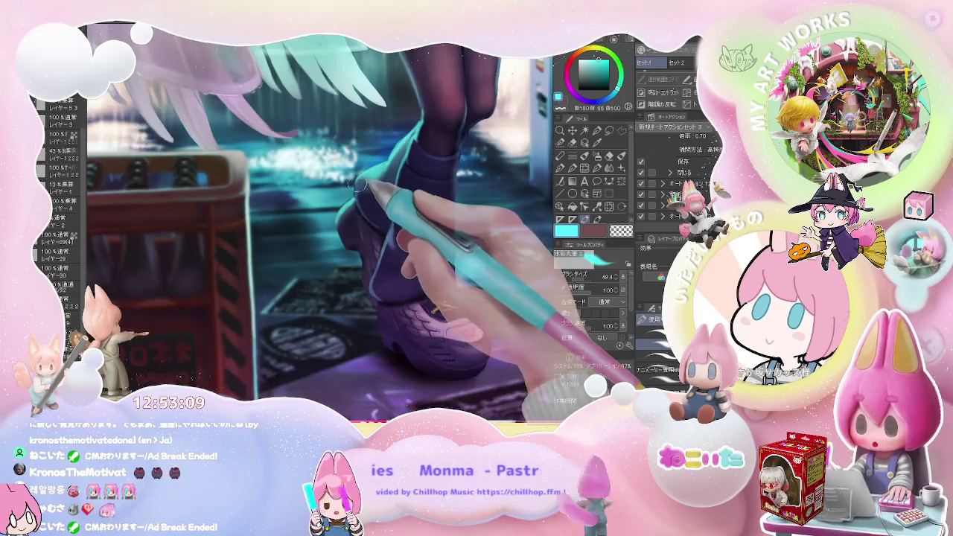
scroll(359, 185, down, 2)
scroll(379, 224, down, 2)
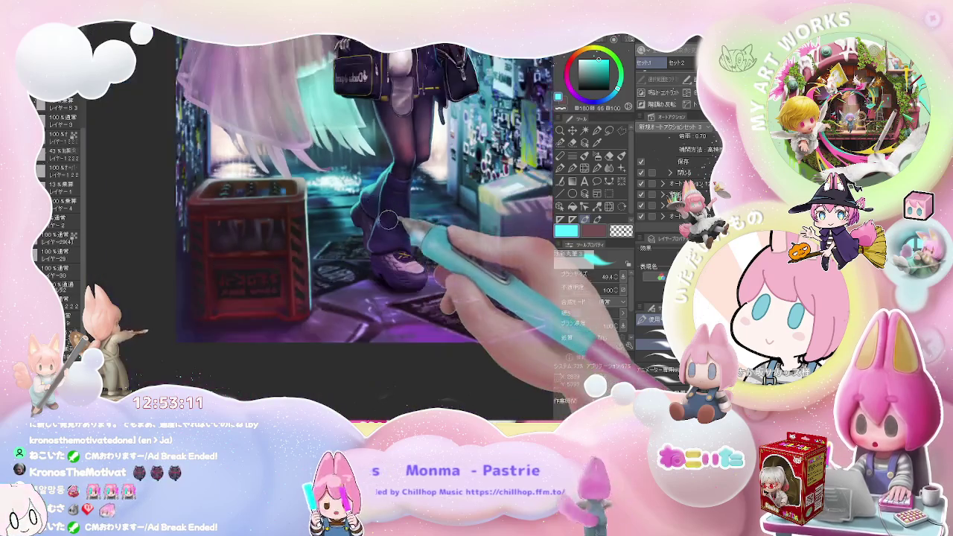
scroll(403, 271, down, 2)
drag(420, 262, 402, 303)
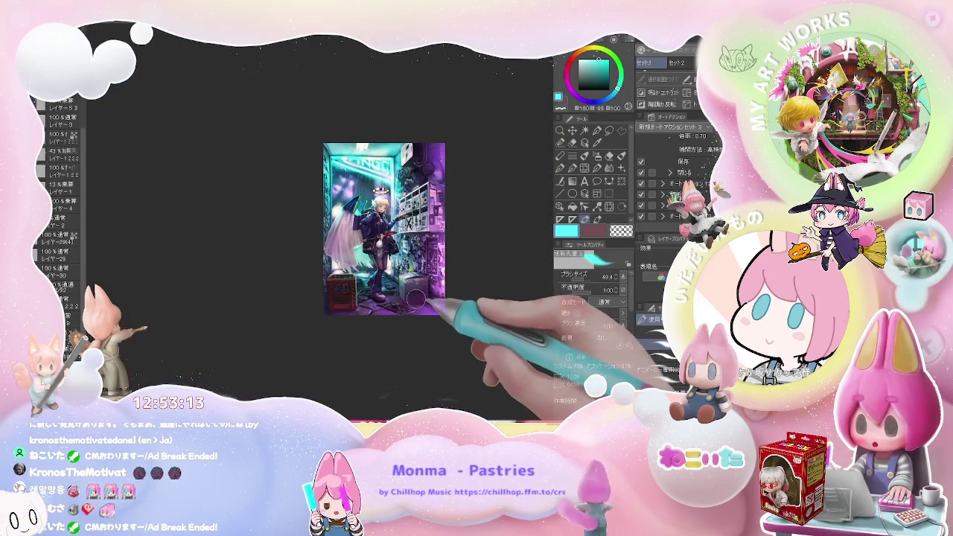
scroll(414, 298, up, 2)
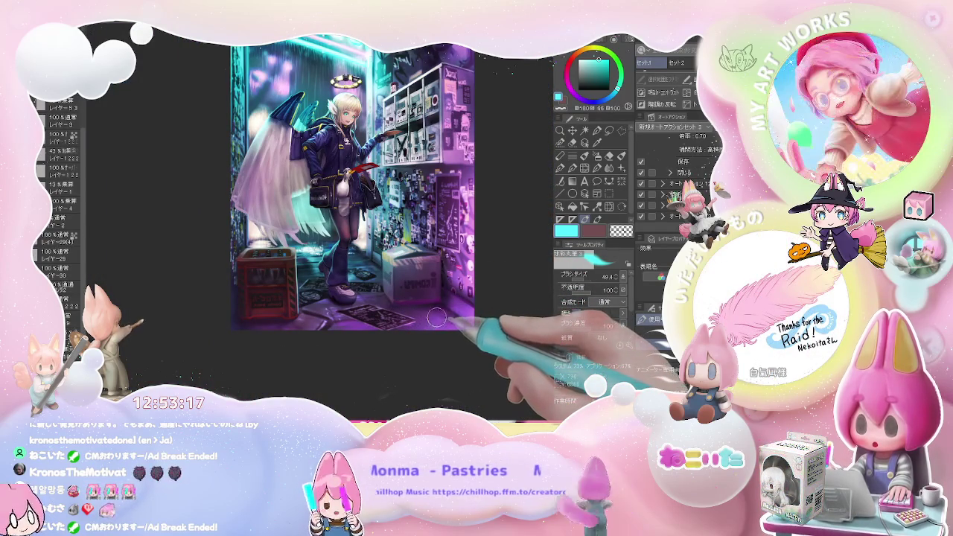
drag(436, 297, 406, 231)
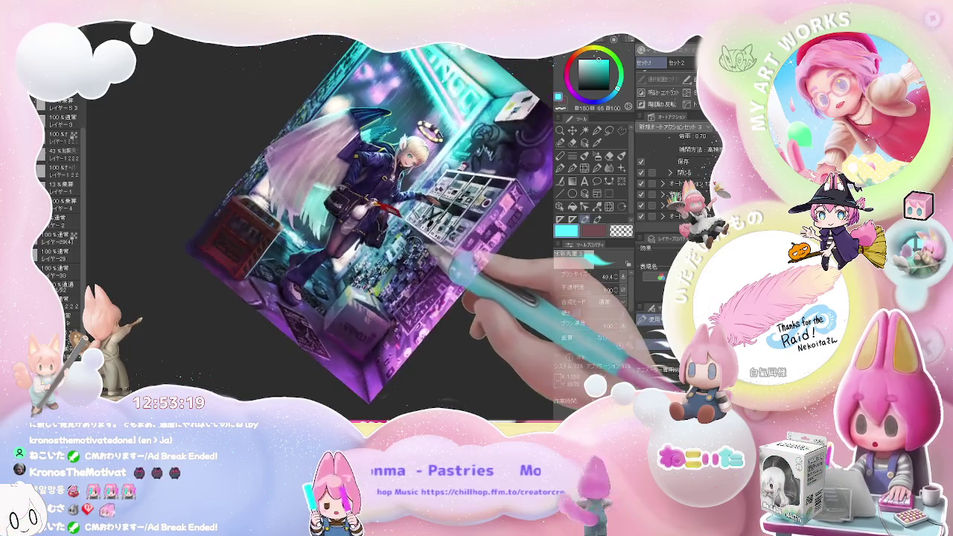
Rotate and zoom the view to inspect the bag closely.
scroll(406, 231, up, 3)
scroll(384, 221, up, 2)
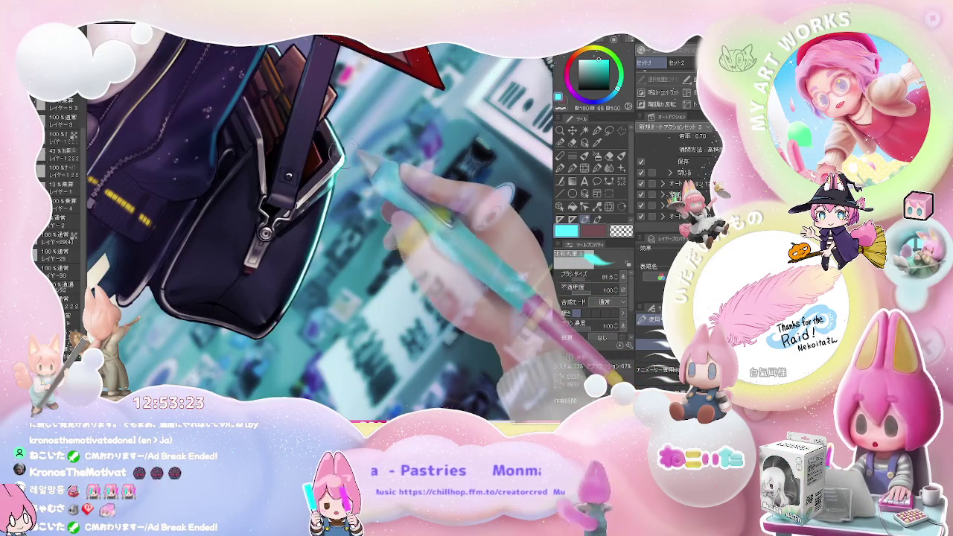
mouse_move(326, 122)
mouse_down()
mouse_move(312, 150)
mouse_move(365, 210)
mouse_move(359, 205)
mouse_up()
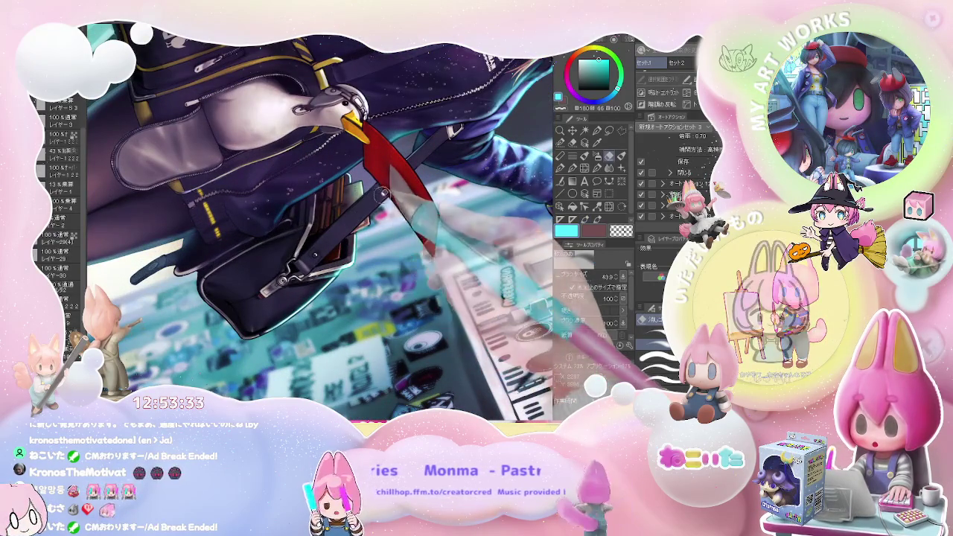
mouse_move(359, 216)
mouse_down()
mouse_move(402, 317)
mouse_move(380, 238)
mouse_up()
scroll(313, 246, up, 1)
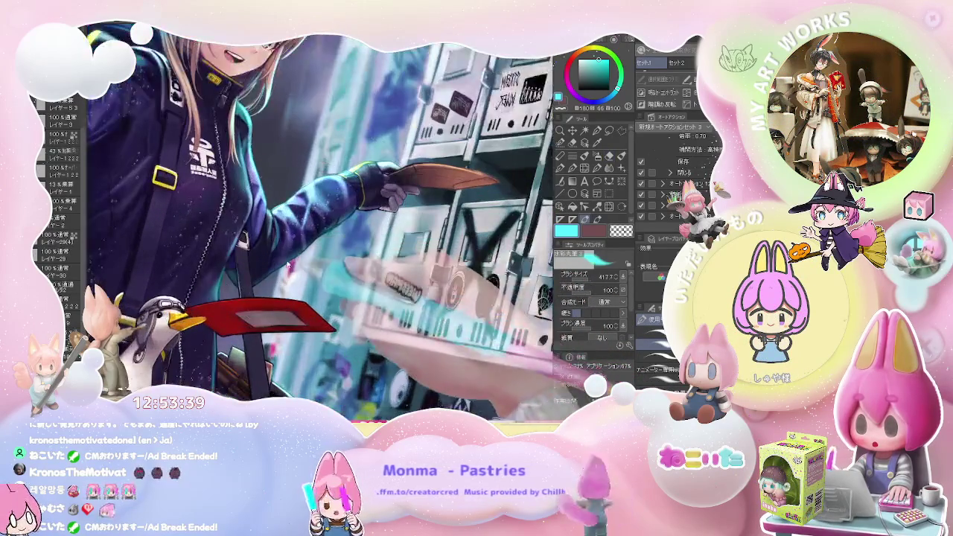
scroll(264, 278, up, 1)
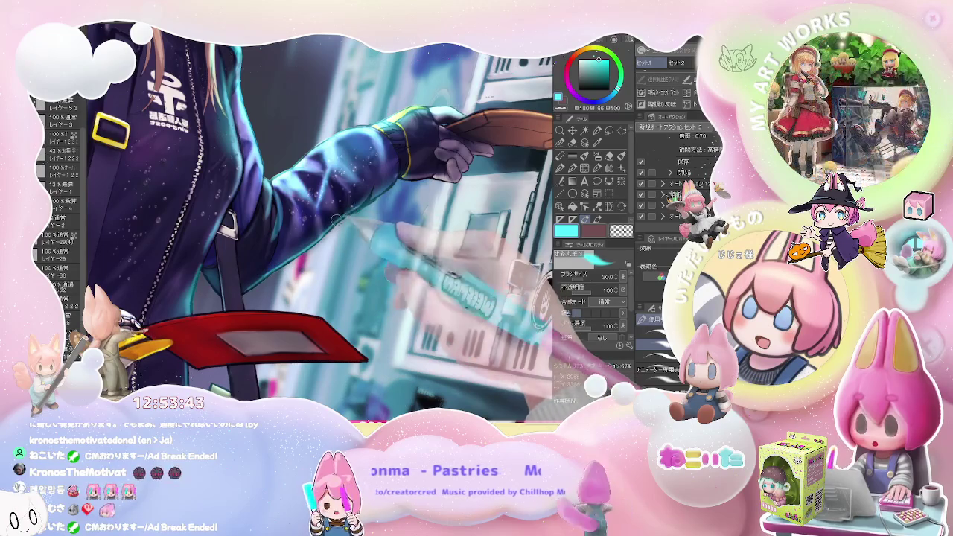
scroll(313, 224, down, 1)
scroll(312, 224, down, 1)
scroll(312, 224, down, 1)
scroll(312, 224, down, 1)
Tilt the canvas back and forth while zooming on the arm and red tag.
key(minus)
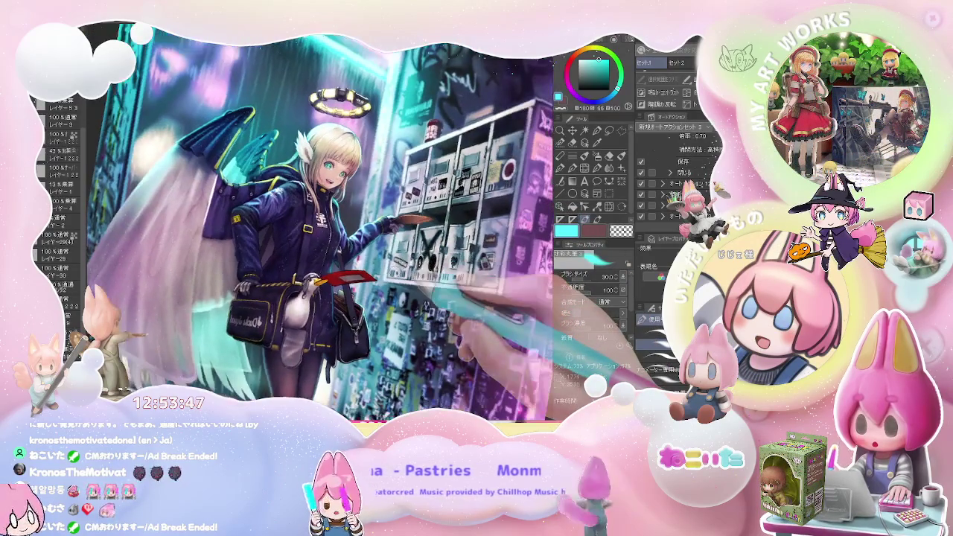
key(minus)
key(minus)
key(asciicircum)
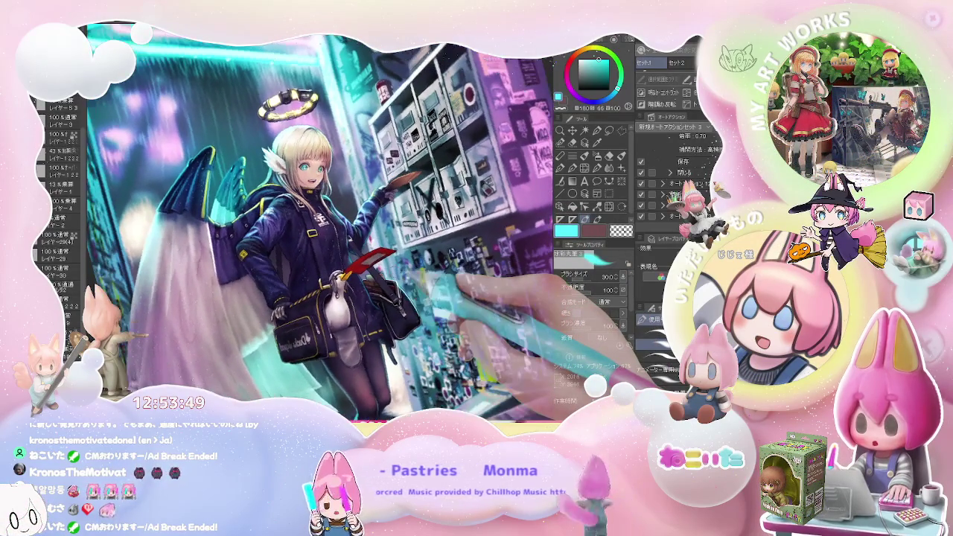
key(asciicircum)
scroll(321, 223, up, 1)
scroll(320, 224, up, 1)
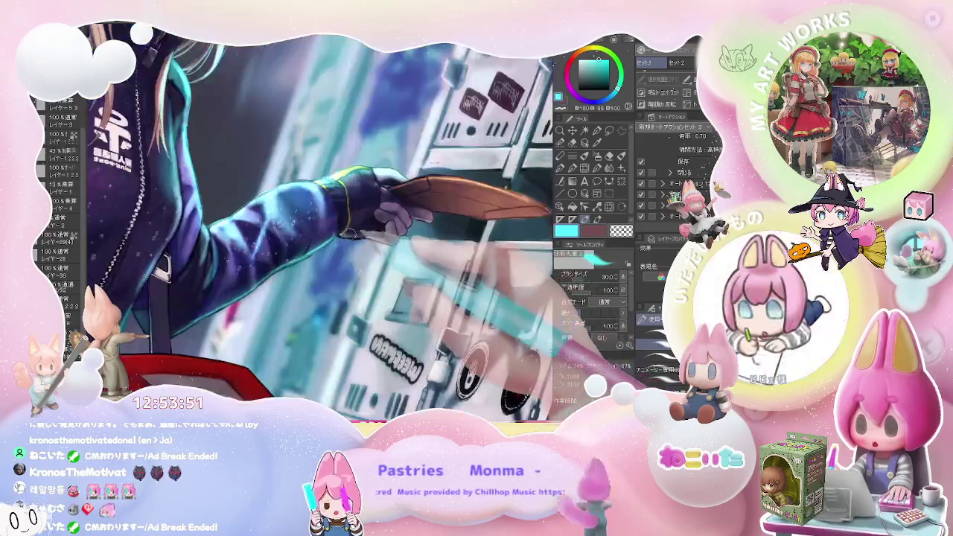
scroll(320, 224, down, 1)
scroll(320, 223, down, 1)
scroll(320, 223, down, 1)
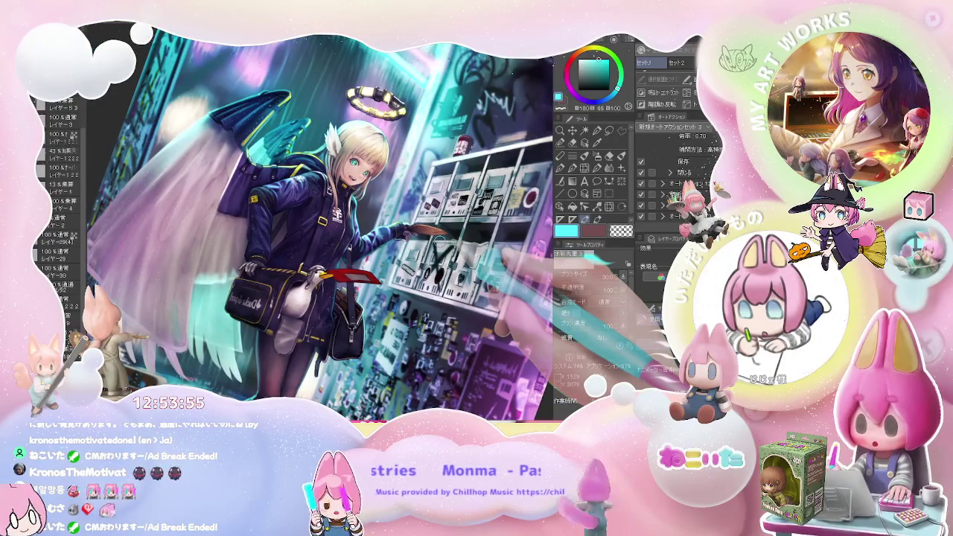
key(asciicircum)
key(asciicircum)
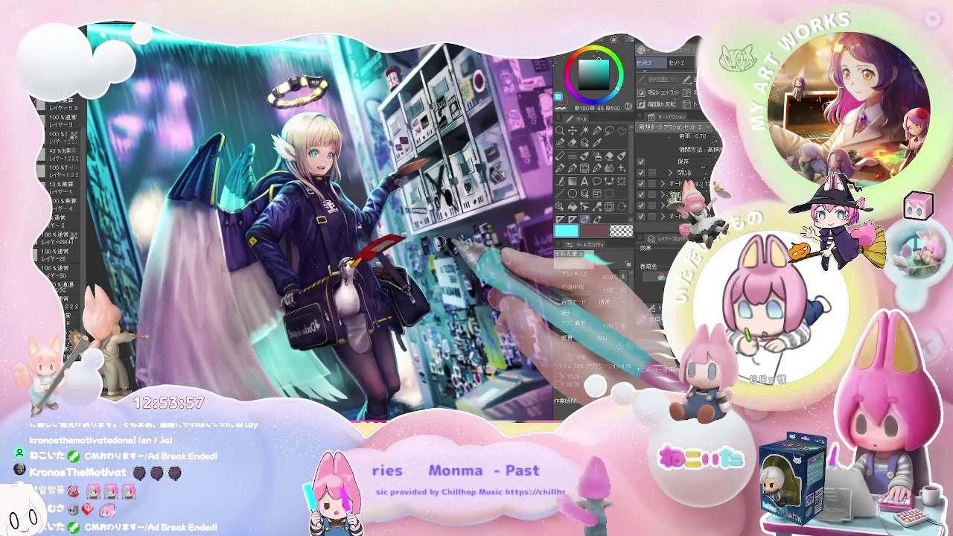
key(minus)
key(minus)
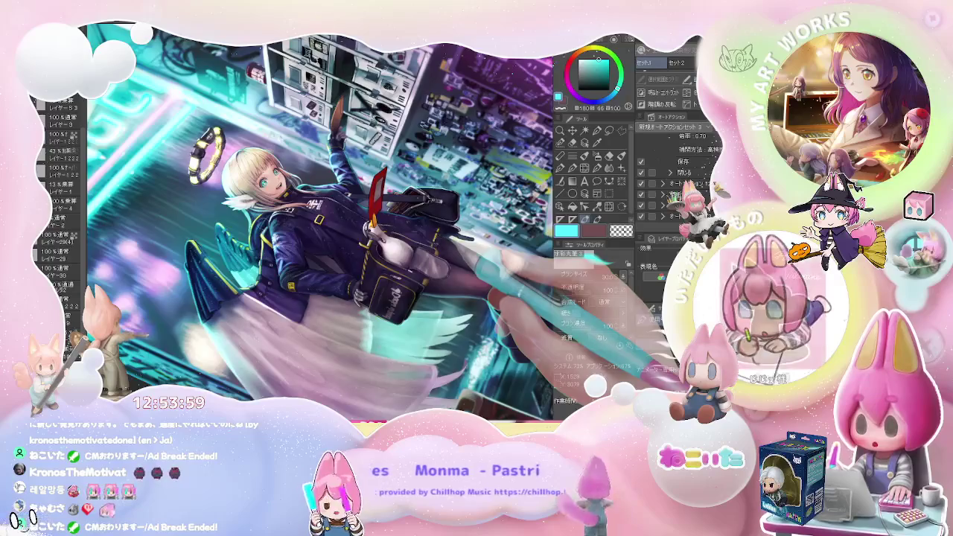
Check the collar, rotate the girl upright and zoom out to the whole illustration.
scroll(263, 221, up, 2)
scroll(261, 221, up, 2)
scroll(246, 224, up, 2)
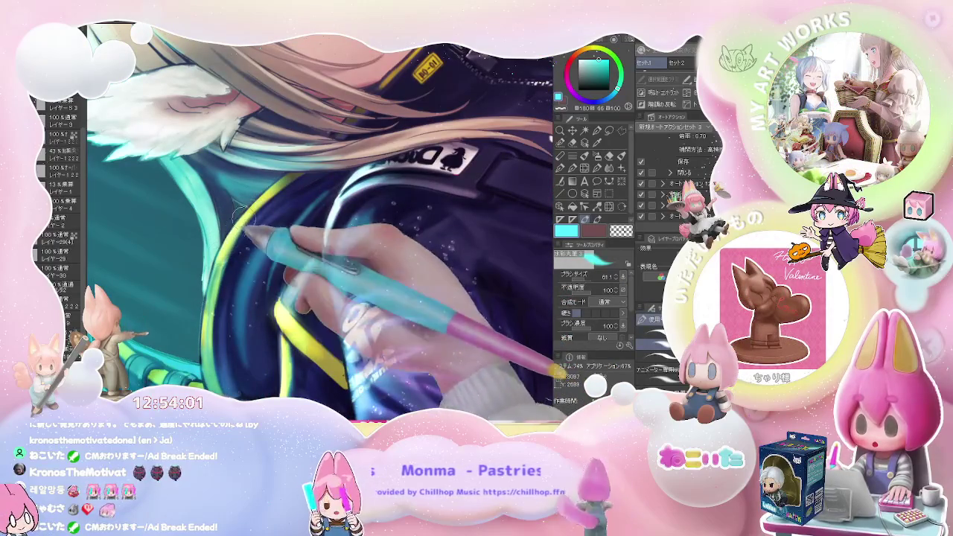
scroll(251, 225, down, 3)
key(e)
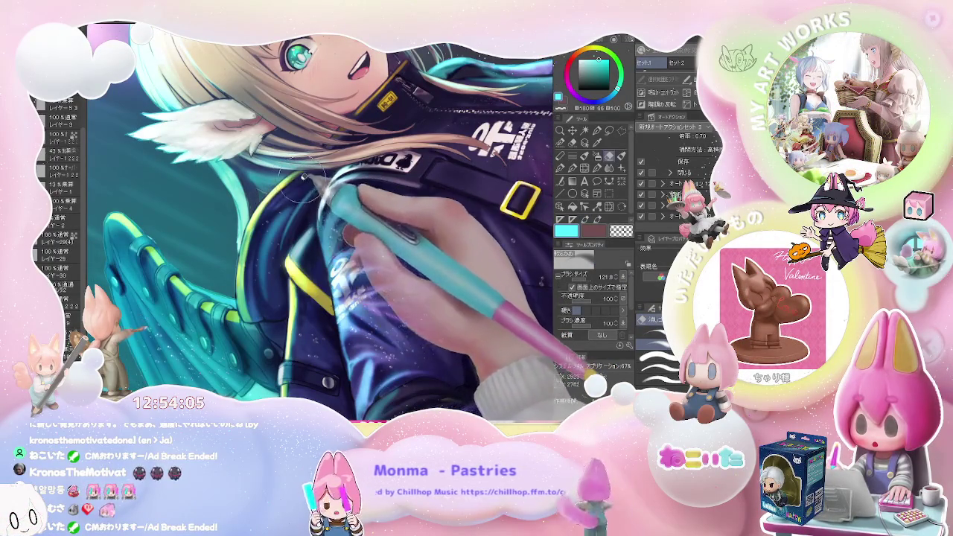
scroll(278, 214, down, 2)
key(asciicircum)
scroll(313, 227, down, 1)
scroll(339, 239, down, 1)
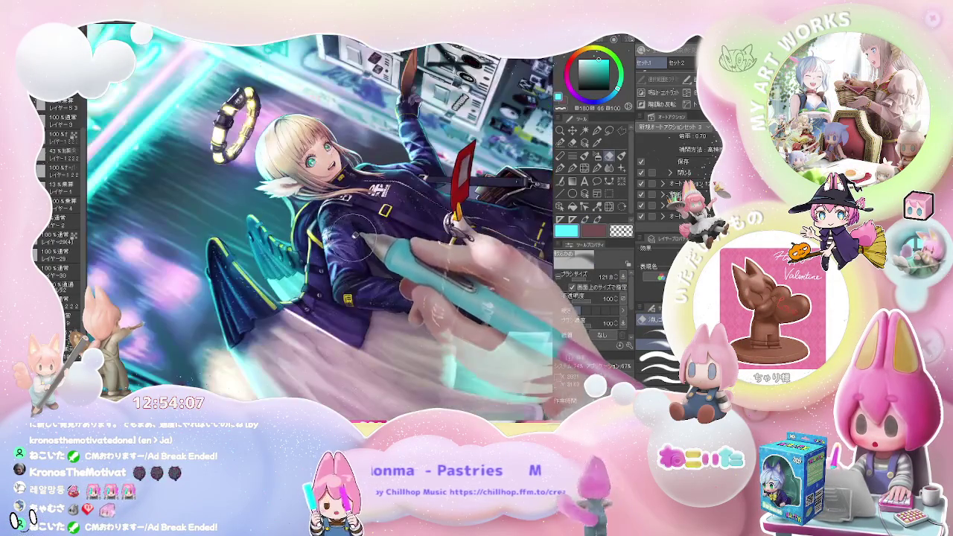
key(minus)
key(minus)
key(minus)
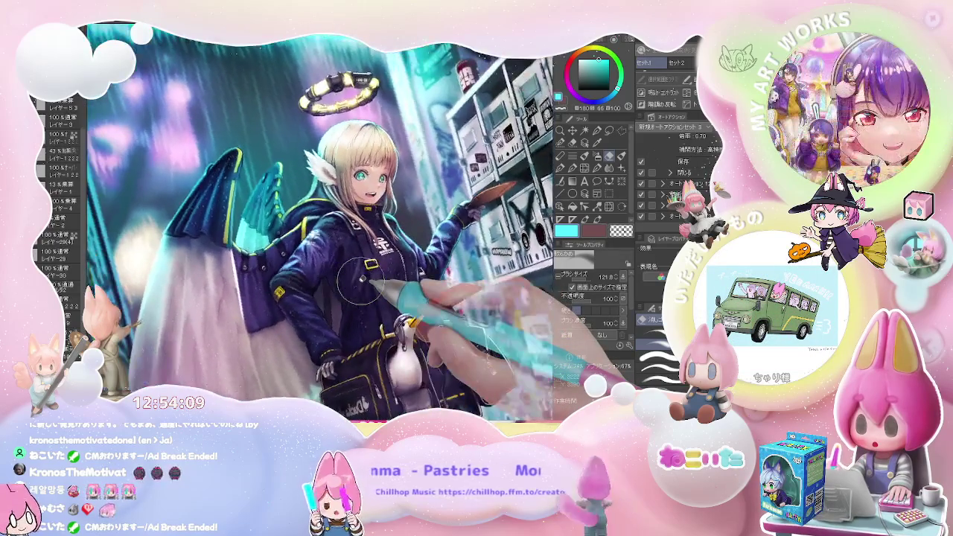
key(minus)
scroll(364, 280, down, 2)
key(minus)
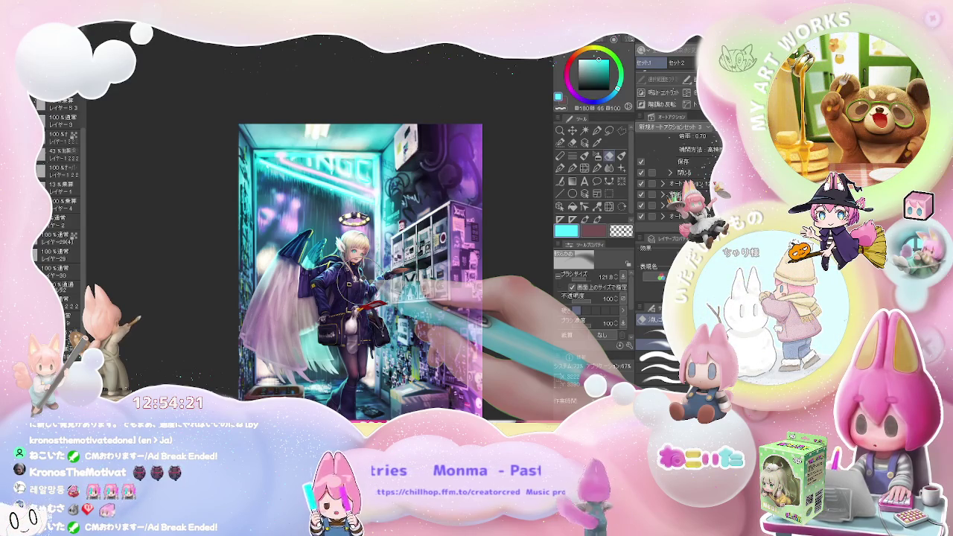
key(ctrl+minus)
key(ctrl+plus)
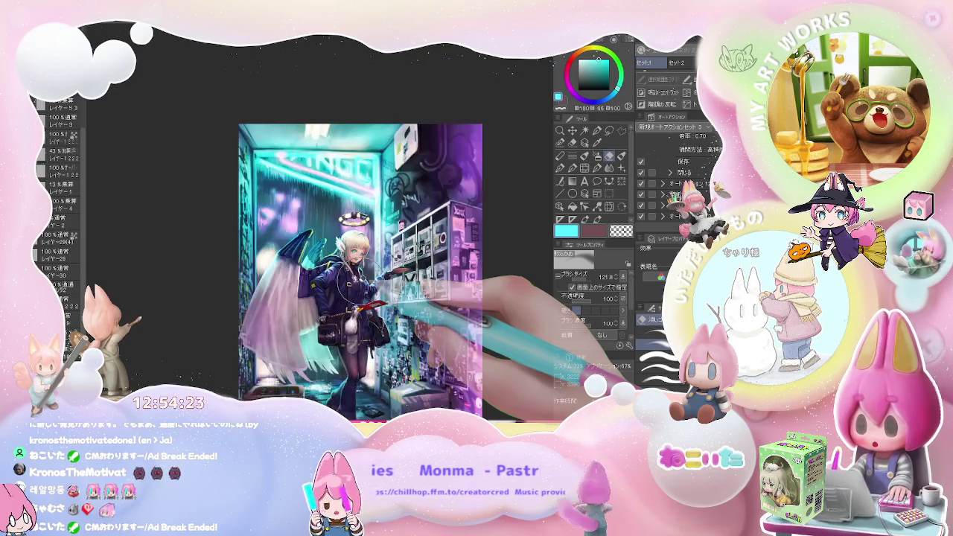
key(ctrl+plus)
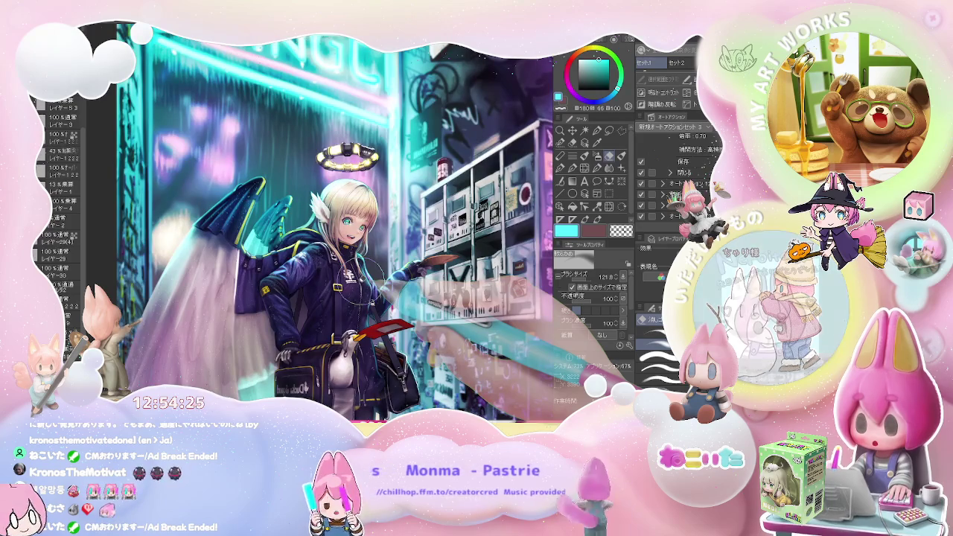
drag(357, 224, 286, 201)
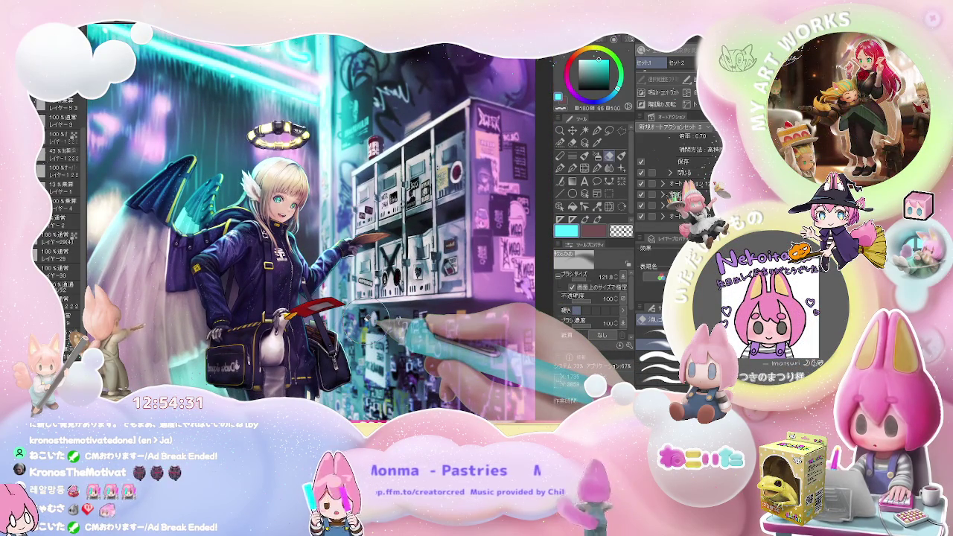
drag(377, 317, 335, 245)
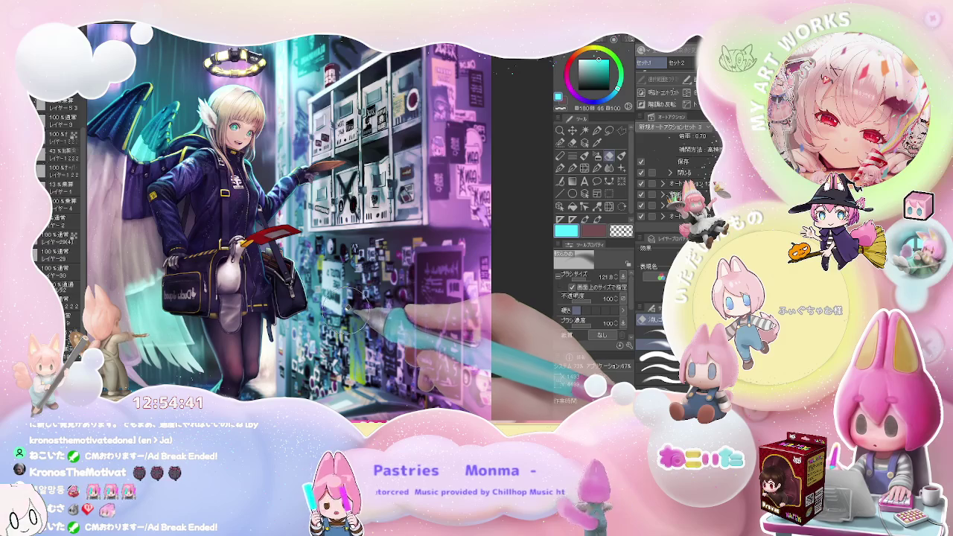
key(ctrl+0)
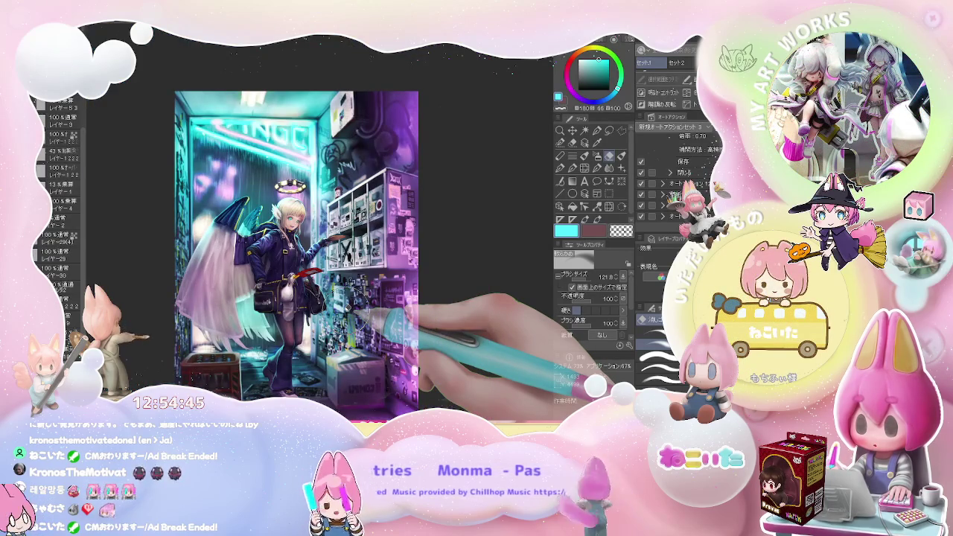
scroll(60, 224, down, 3)
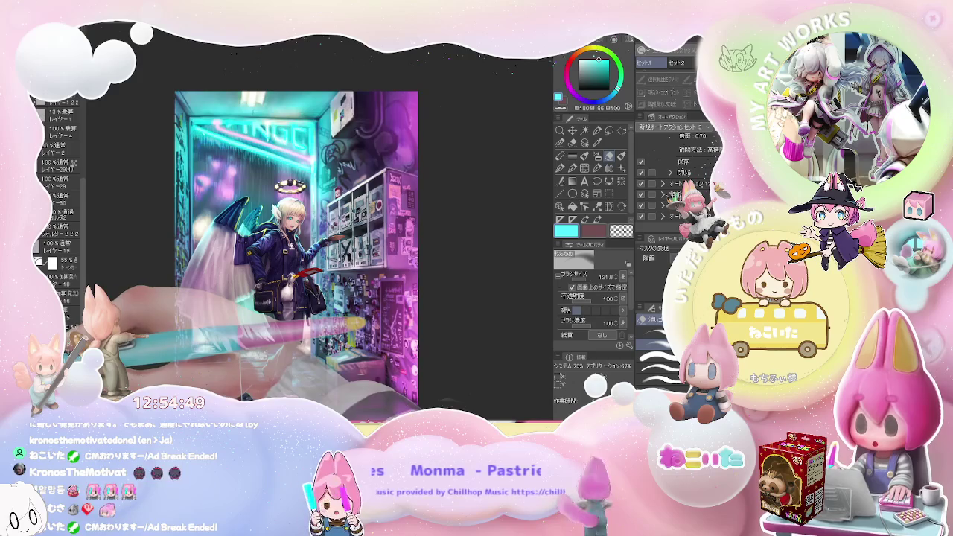
key(ctrl+plus)
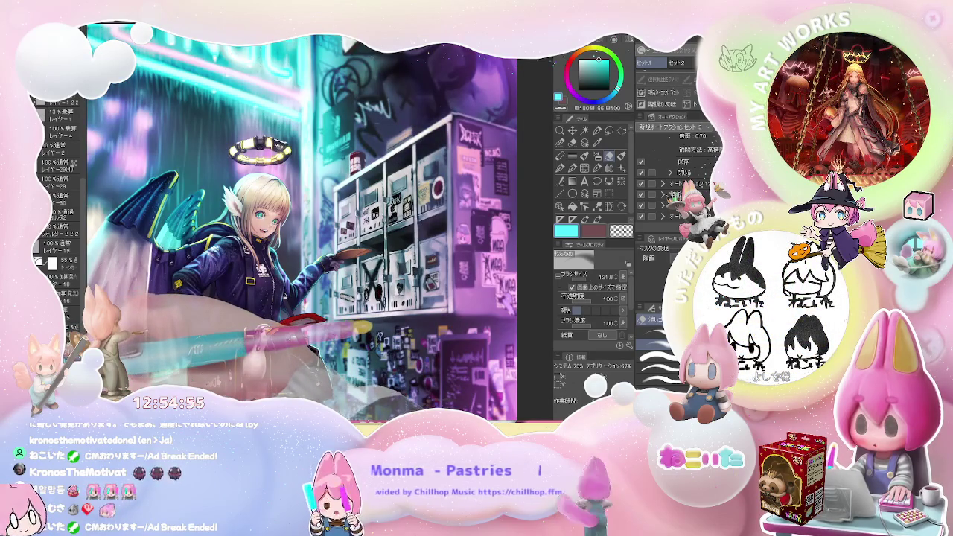
key(ctrl+0)
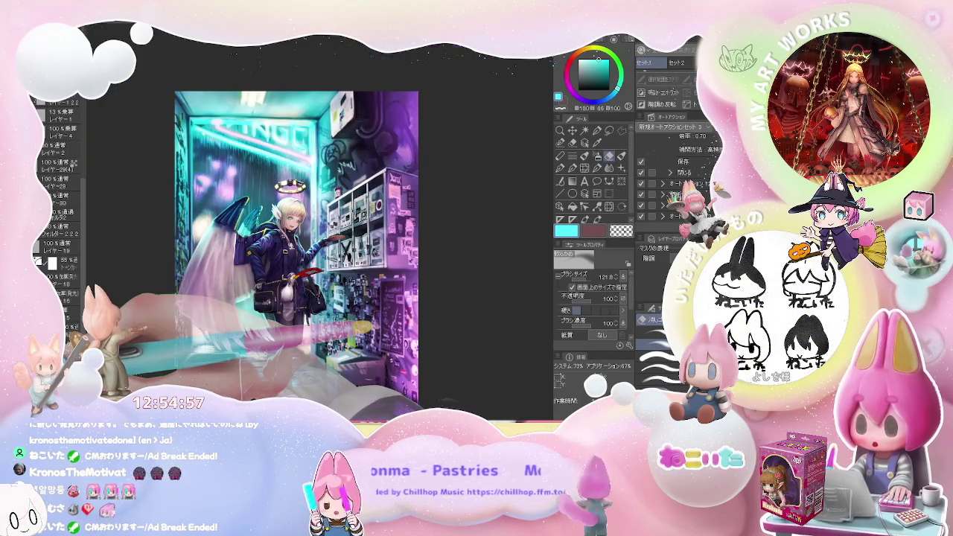
key(ctrl+plus)
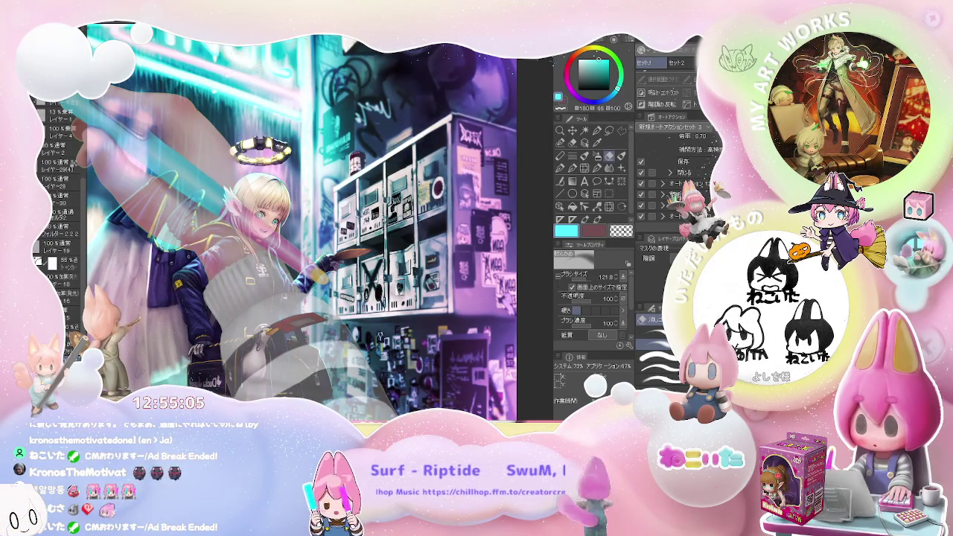
scroll(302, 223, down, 2)
scroll(301, 223, down, 2)
scroll(301, 223, down, 2)
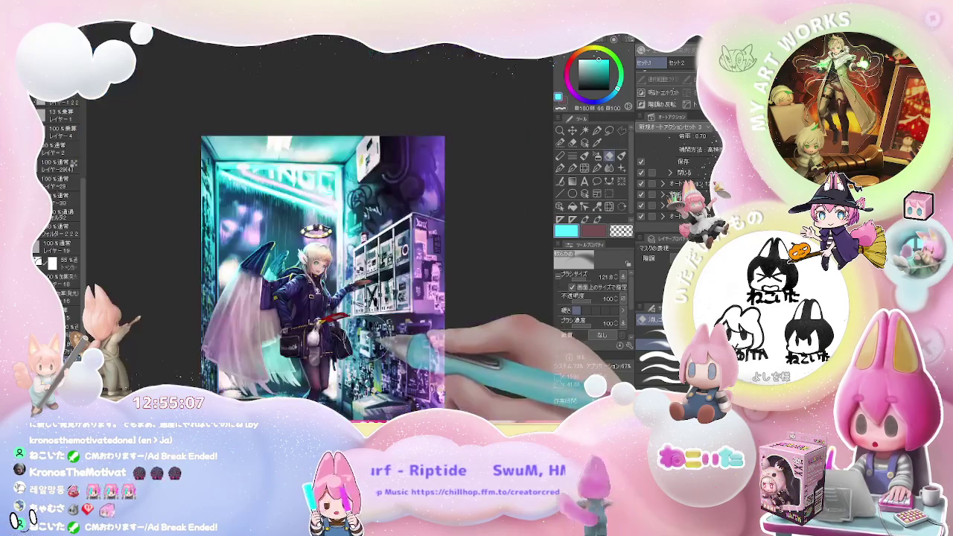
scroll(370, 341, up, 2)
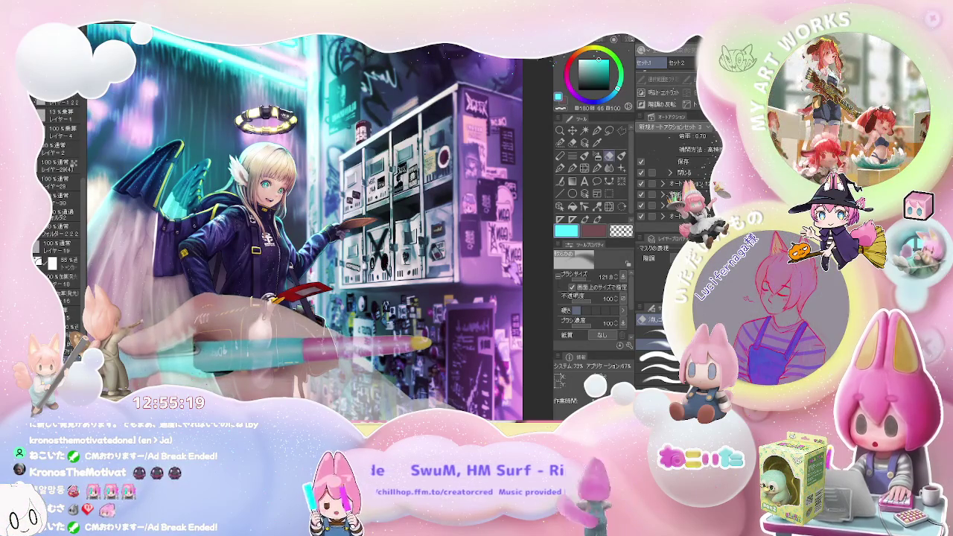
key(ctrl+minus)
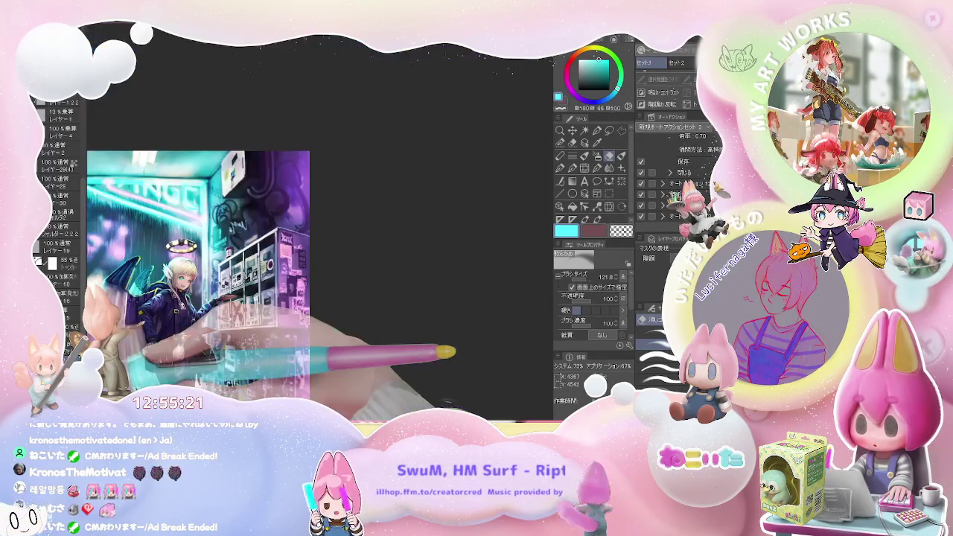
drag(223, 172, 298, 223)
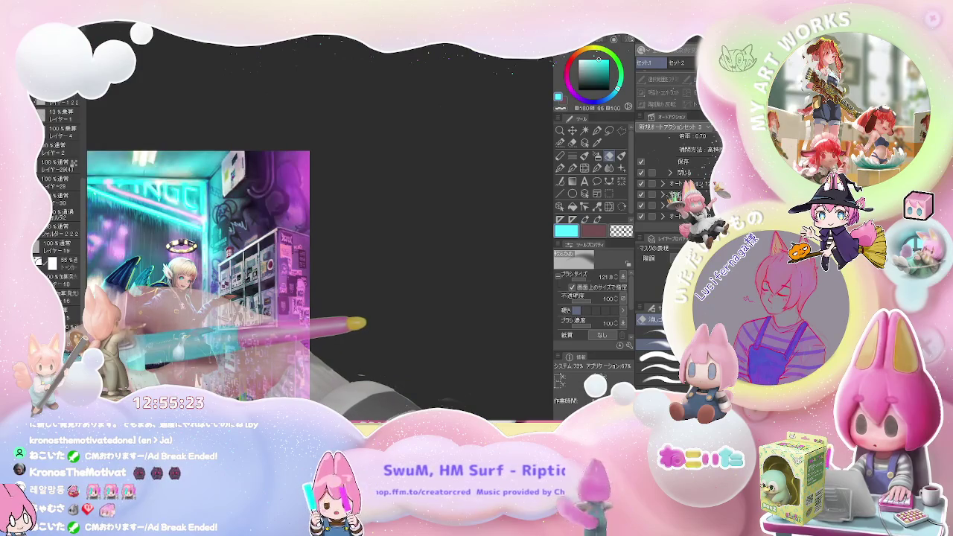
key(ctrl+z)
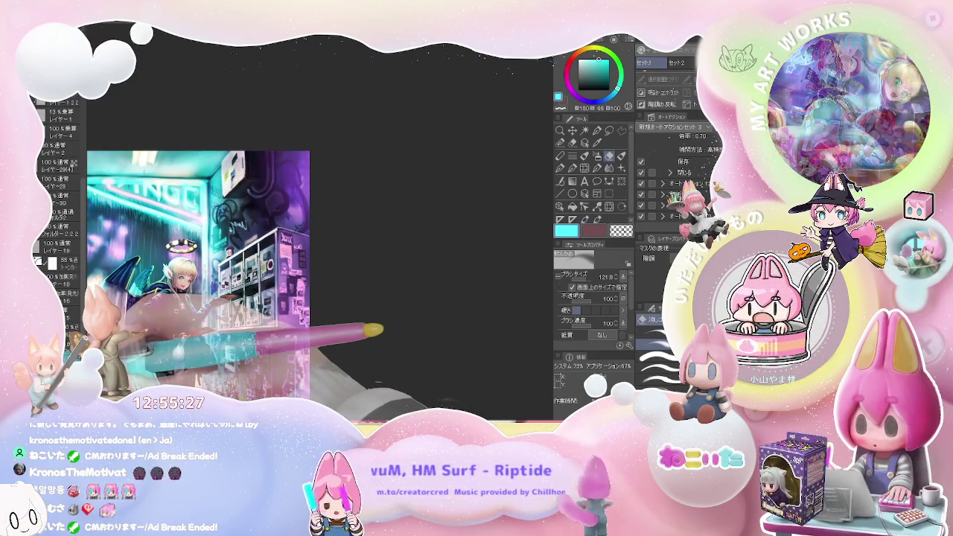
key(ctrl+plus)
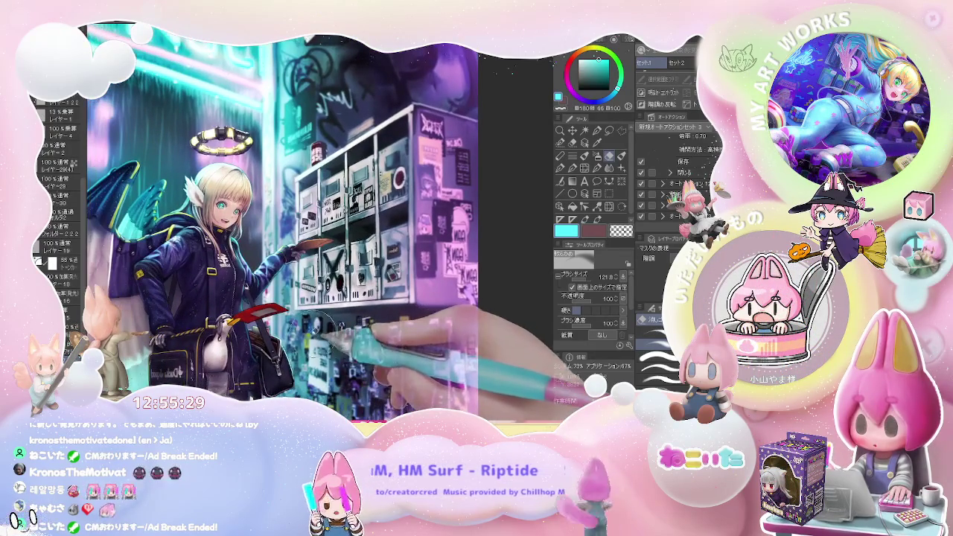
key(ctrl+minus)
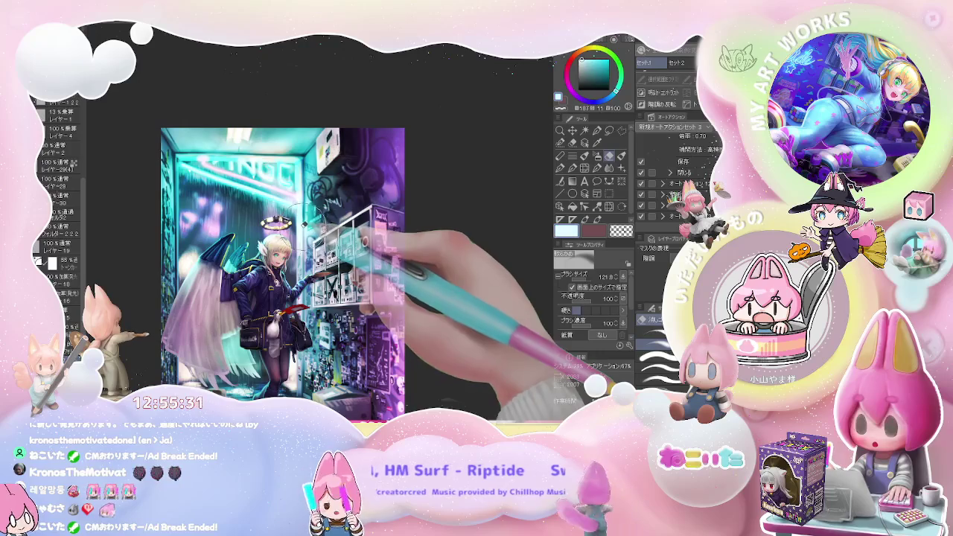
Tilt and zoom the view, pick purple from the colour wheel, and enlarge the brush.
drag(283, 268, 268, 245)
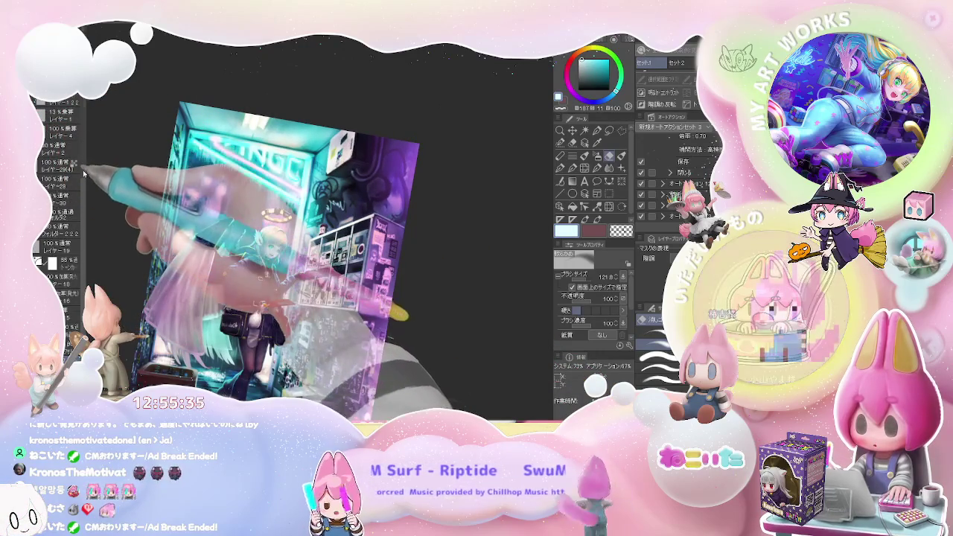
scroll(84, 172, down, 3)
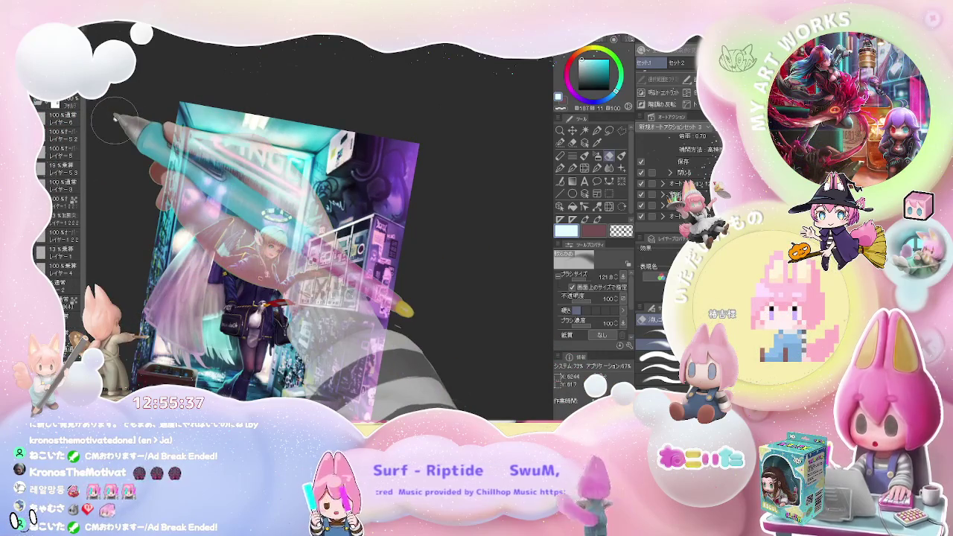
key(ctrl+0)
scroll(343, 224, up, 3)
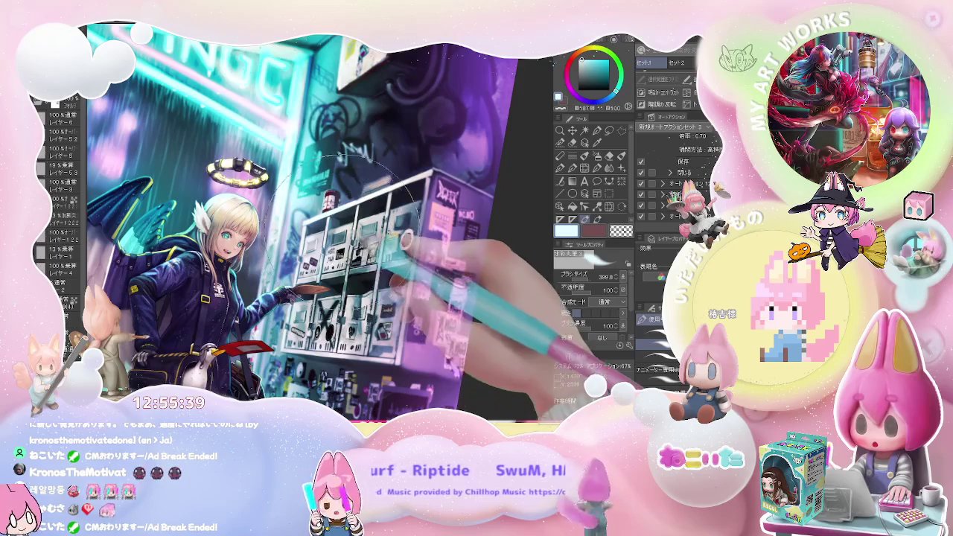
click(603, 63)
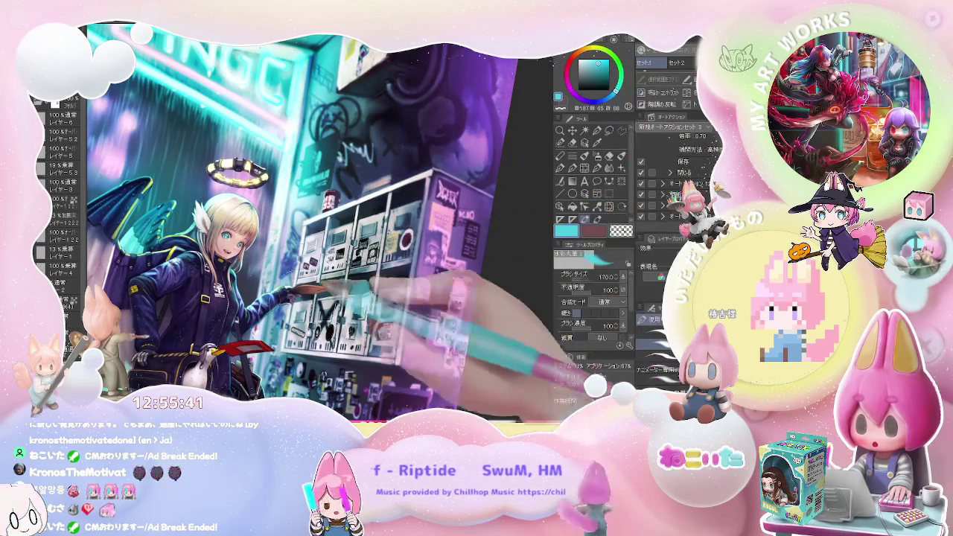
drag(310, 289, 417, 216)
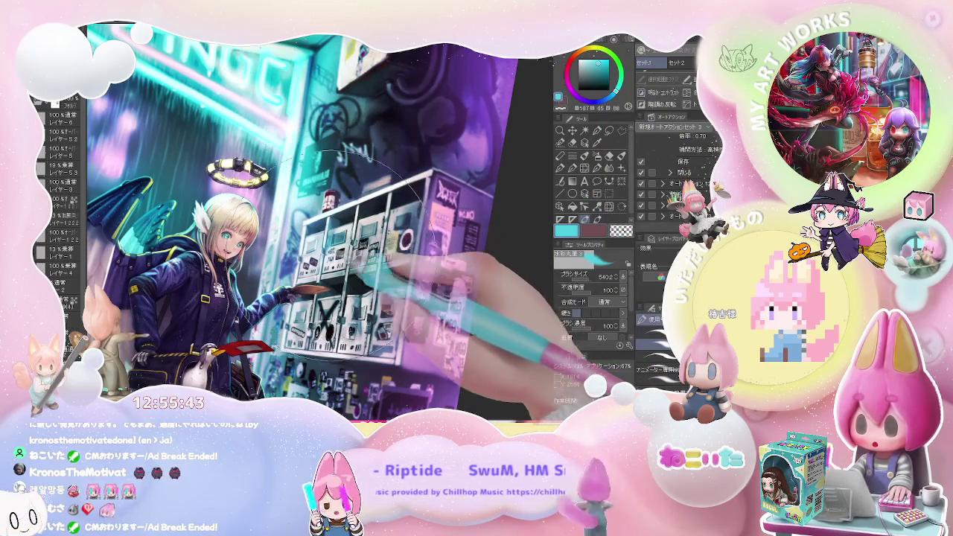
Readjust the view's tilt and zoom, and enlarge the airbrush to about 370.
scroll(358, 283, down, 3)
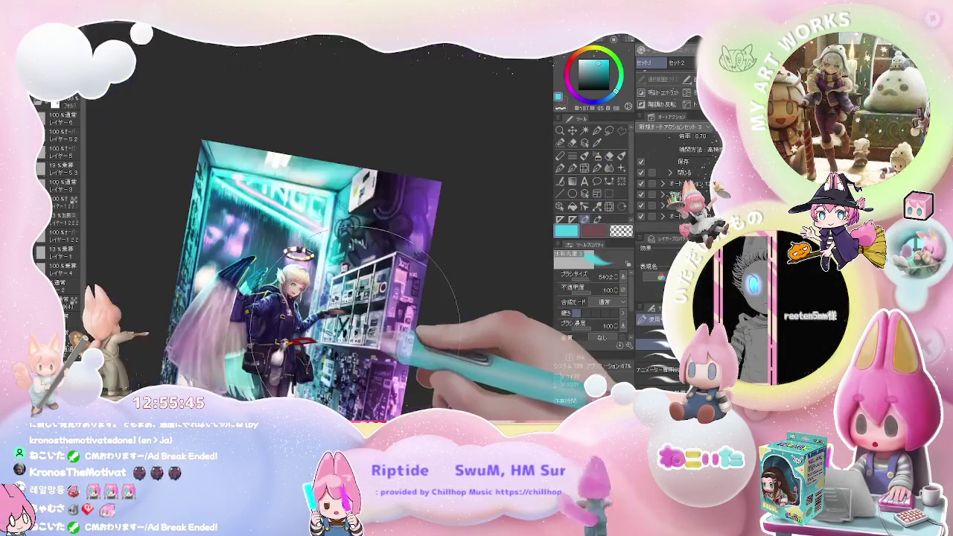
scroll(355, 328, up, 1)
scroll(355, 313, up, 3)
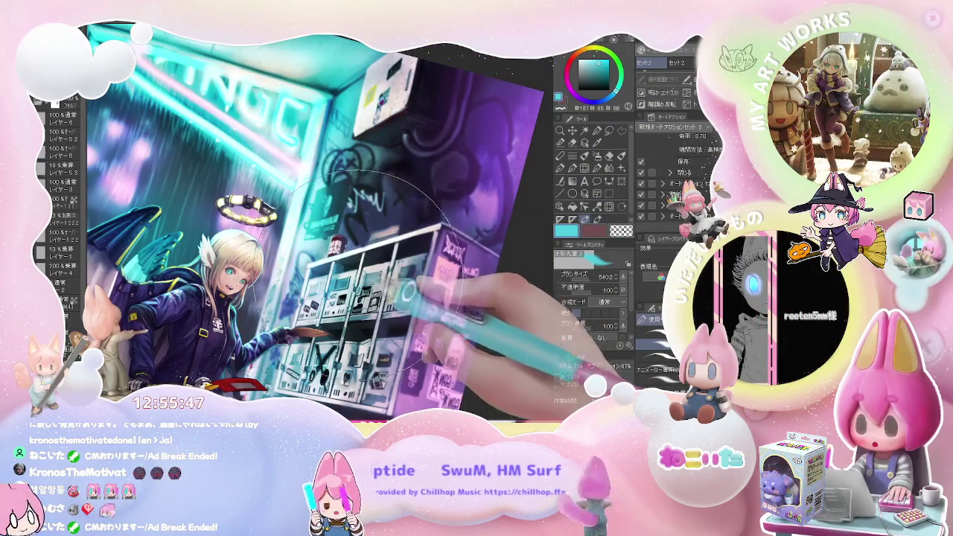
scroll(447, 253, down, 3)
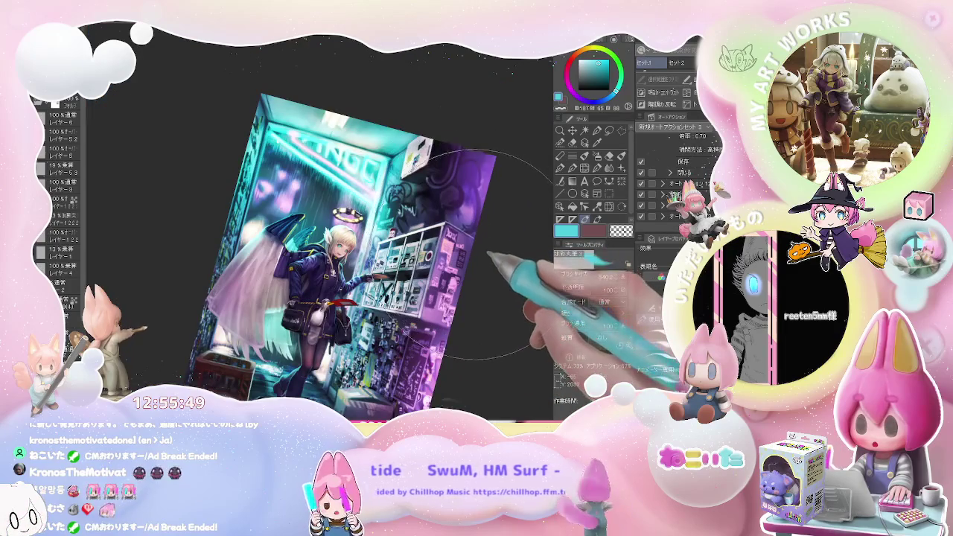
drag(484, 254, 485, 266)
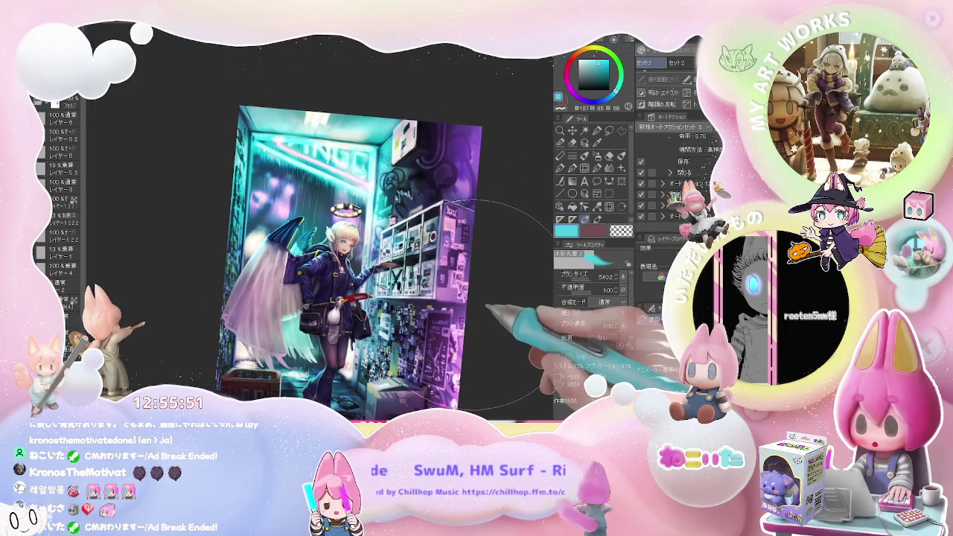
scroll(484, 309, up, 3)
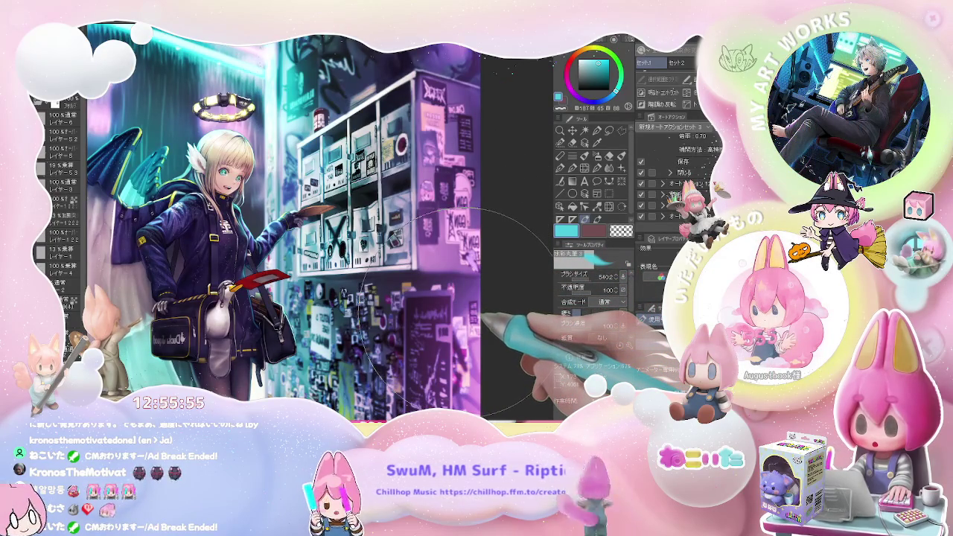
scroll(477, 313, down, 3)
mouse_move(480, 316)
mouse_down()
mouse_move(492, 315)
mouse_move(450, 339)
mouse_up()
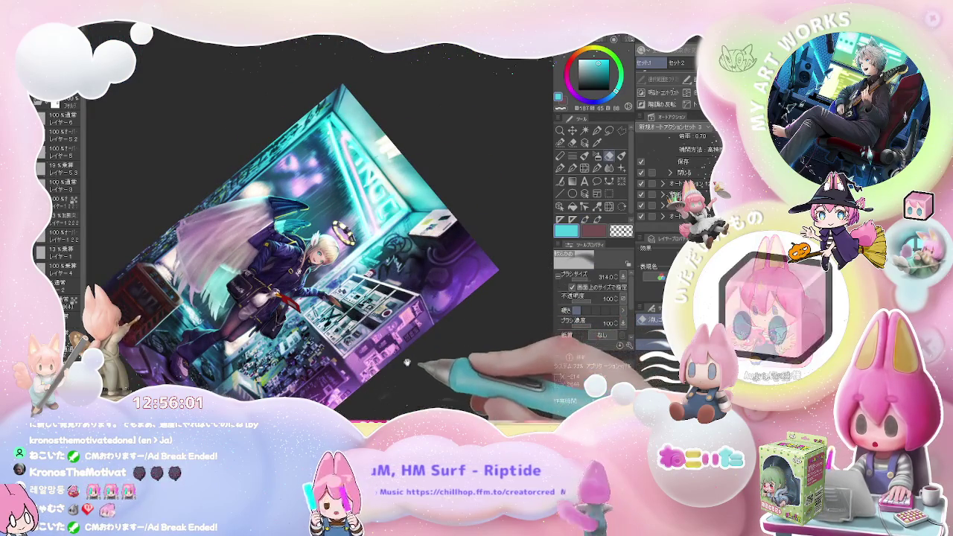
drag(532, 350, 457, 350)
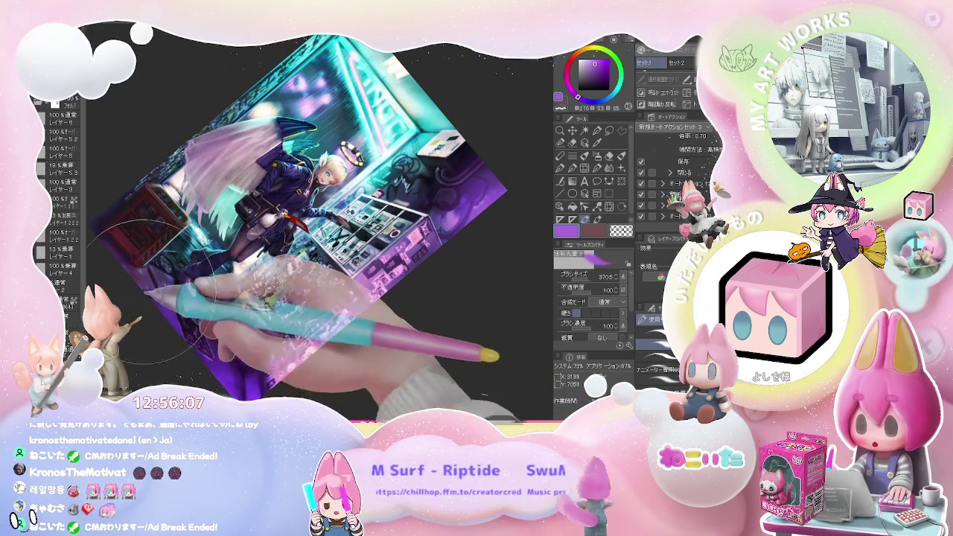
drag(216, 358, 383, 372)
Pick a pink colour and paint a magenta glow beside the girl.
key(ctrl+@)
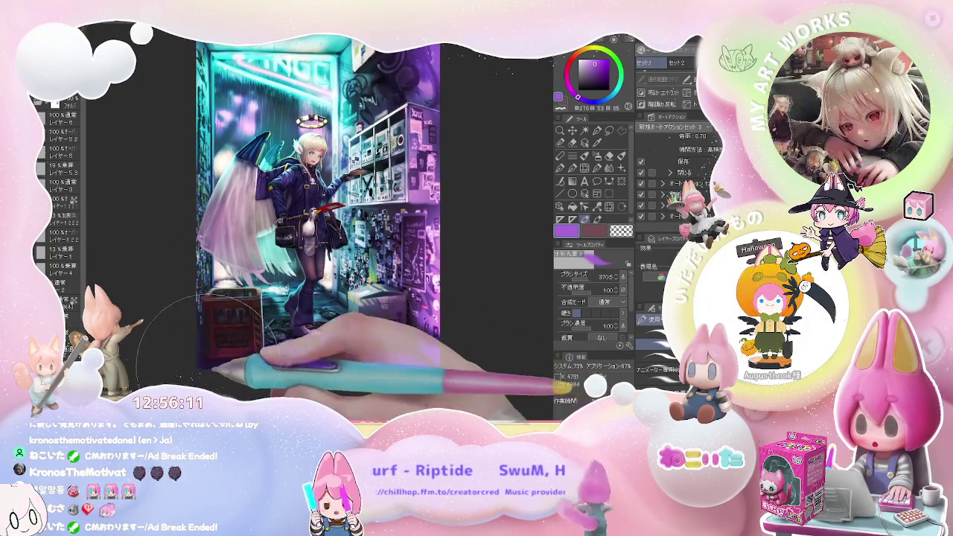
key(ctrl+plus)
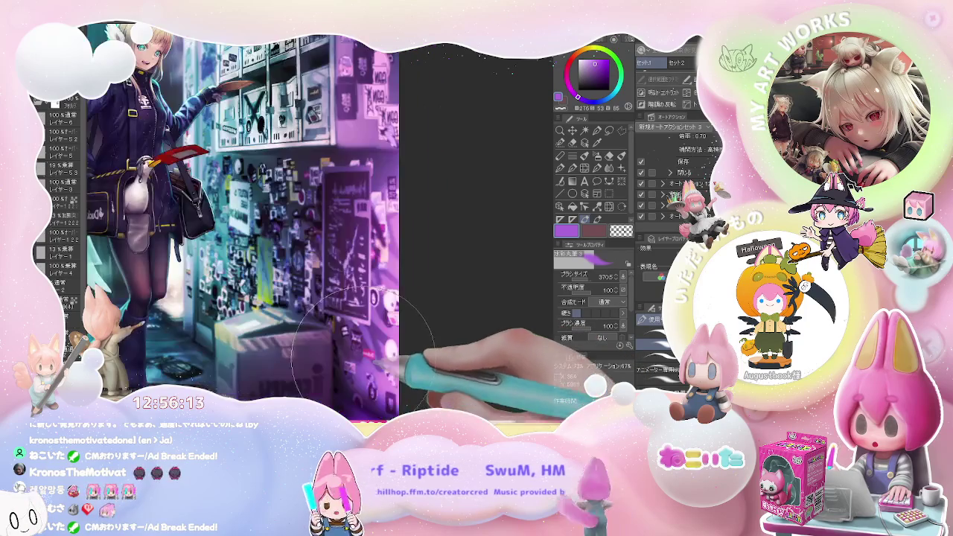
key(ctrl+minus)
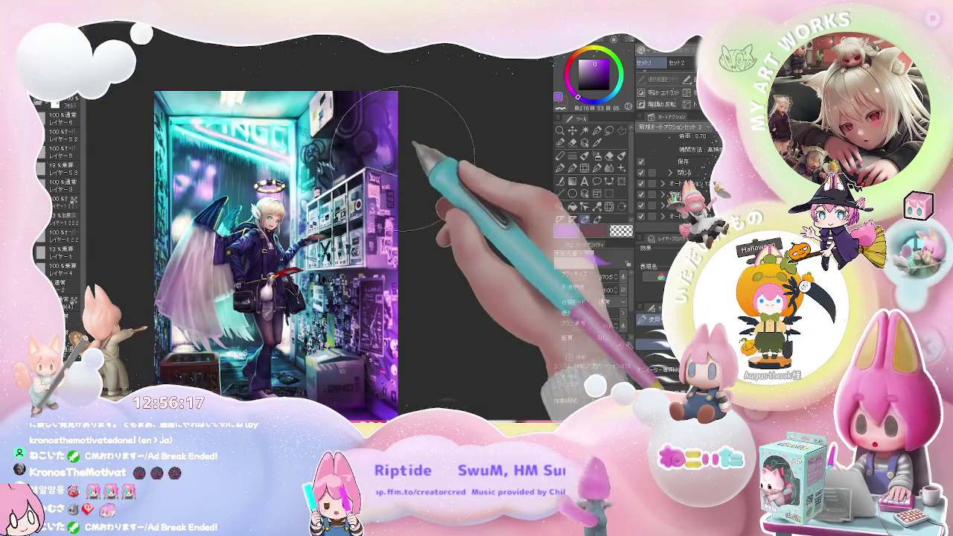
drag(409, 174, 418, 197)
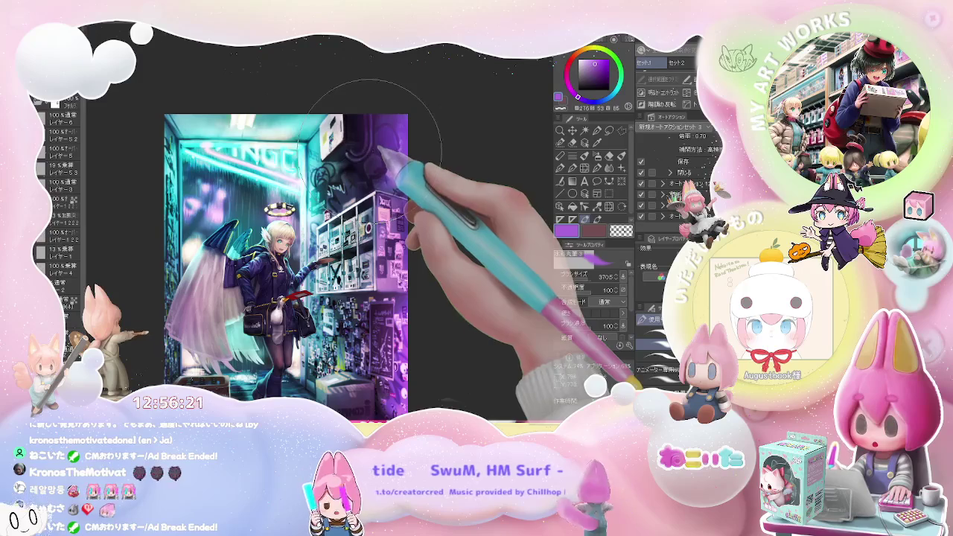
drag(437, 201, 440, 179)
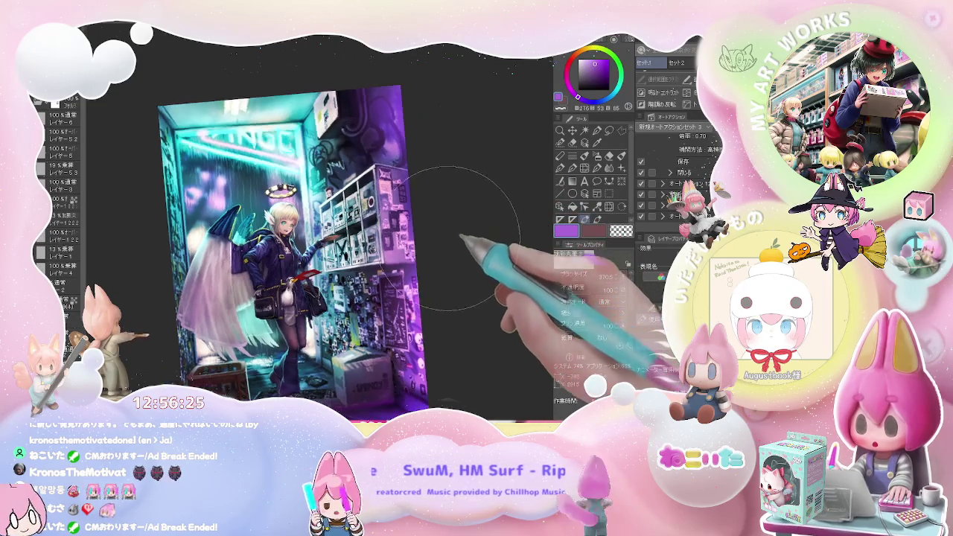
key(minus)
key(minus)
click(569, 68)
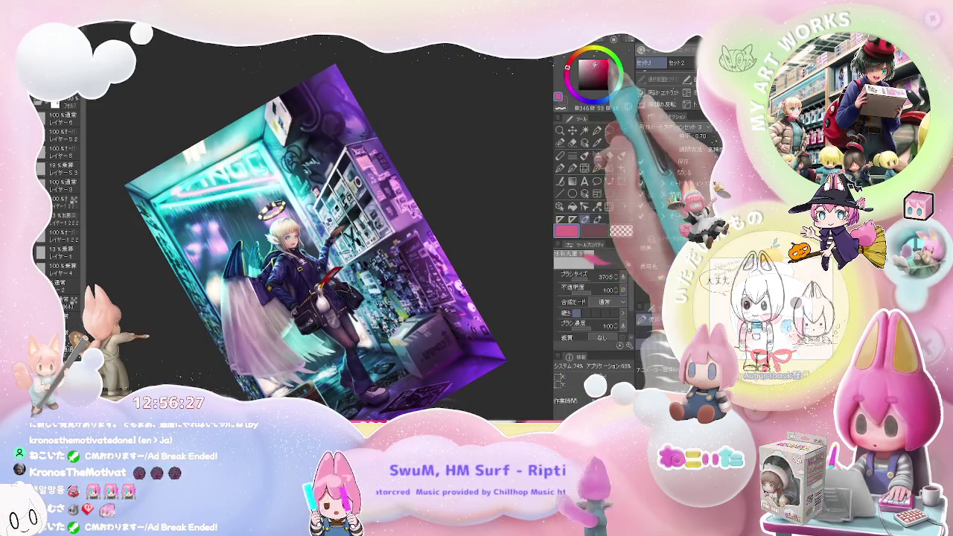
key(ctrl+plus)
key(ctrl+plus)
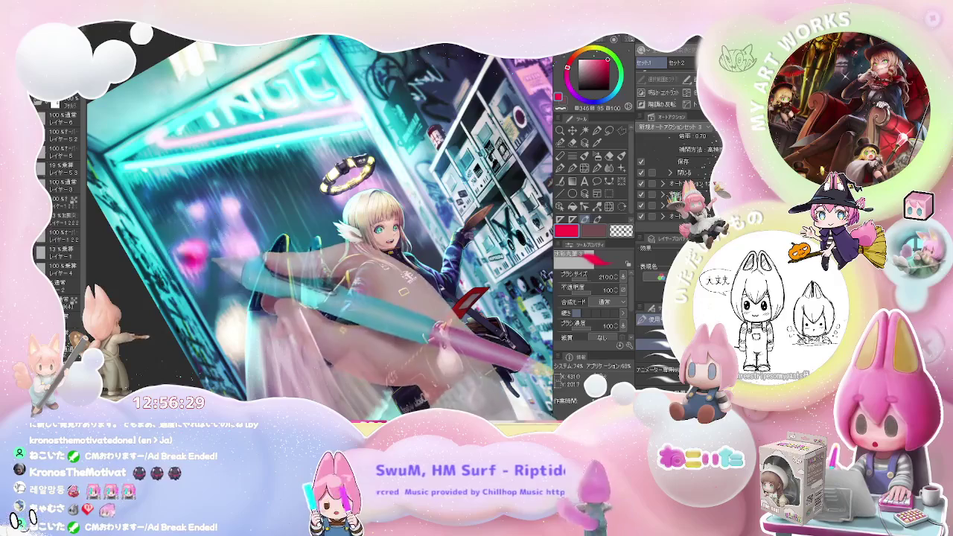
drag(205, 261, 238, 208)
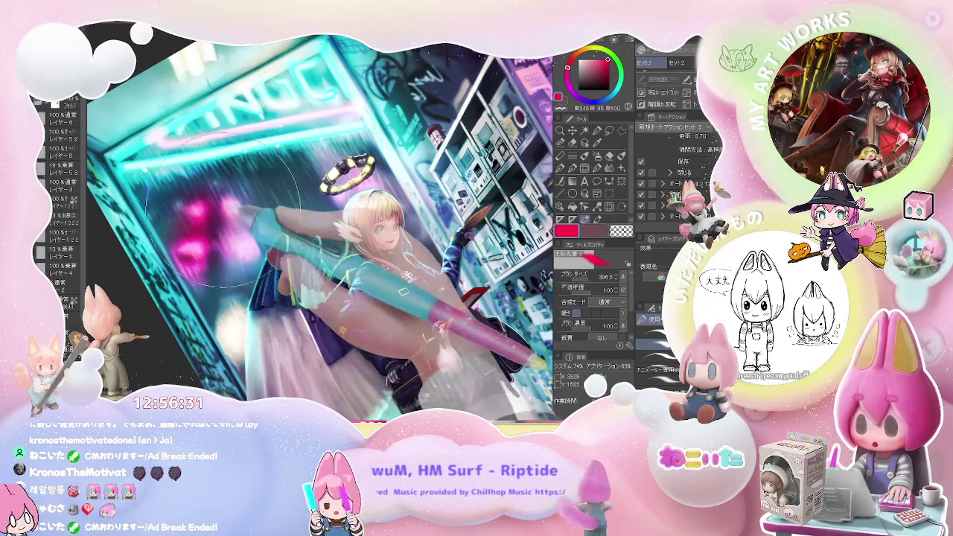
Choose bright magenta and paint a glow along the artwork's lower edge.
key(ctrl+0)
key(asciicircum)
key(asciicircum)
key(asciicircum)
key(asciicircum)
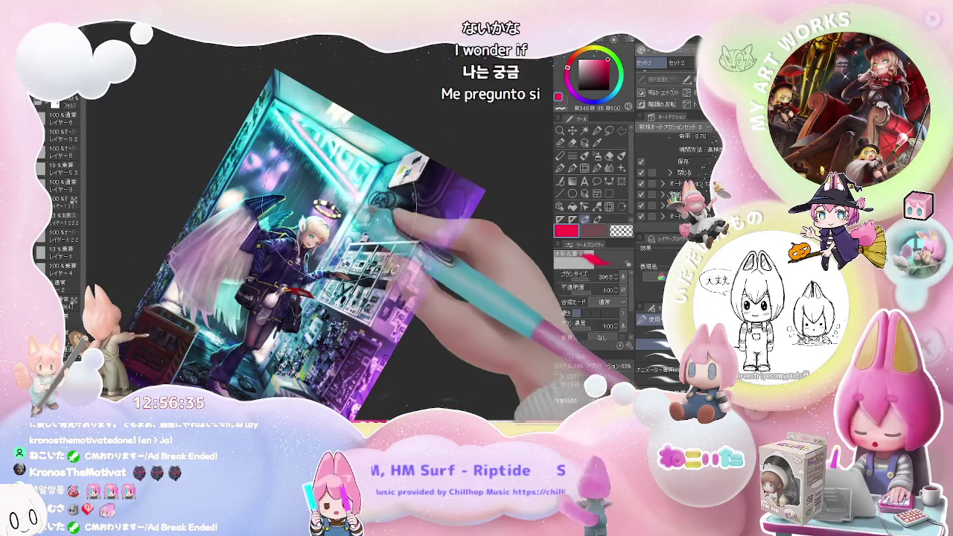
mouse_move(400, 222)
mouse_down()
mouse_move(414, 249)
mouse_move(368, 313)
mouse_up()
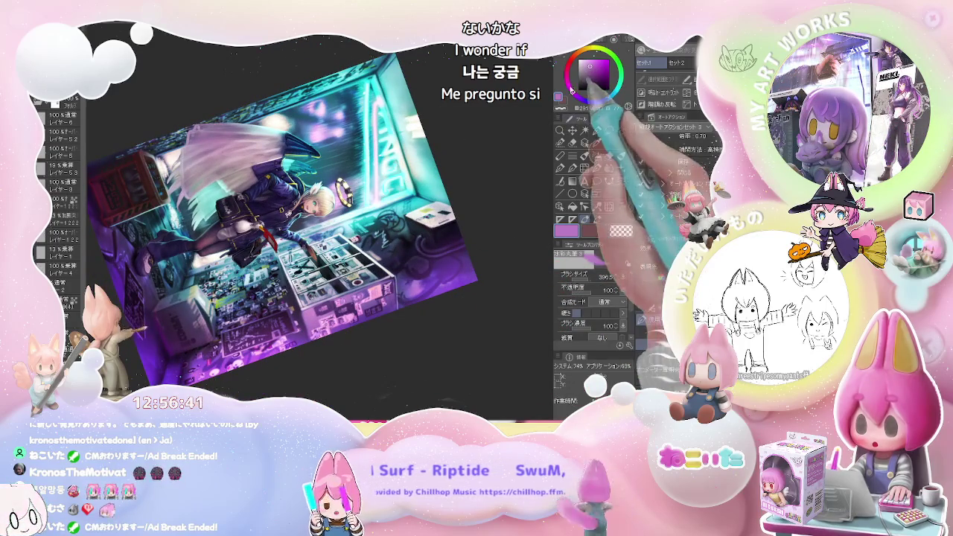
click(604, 66)
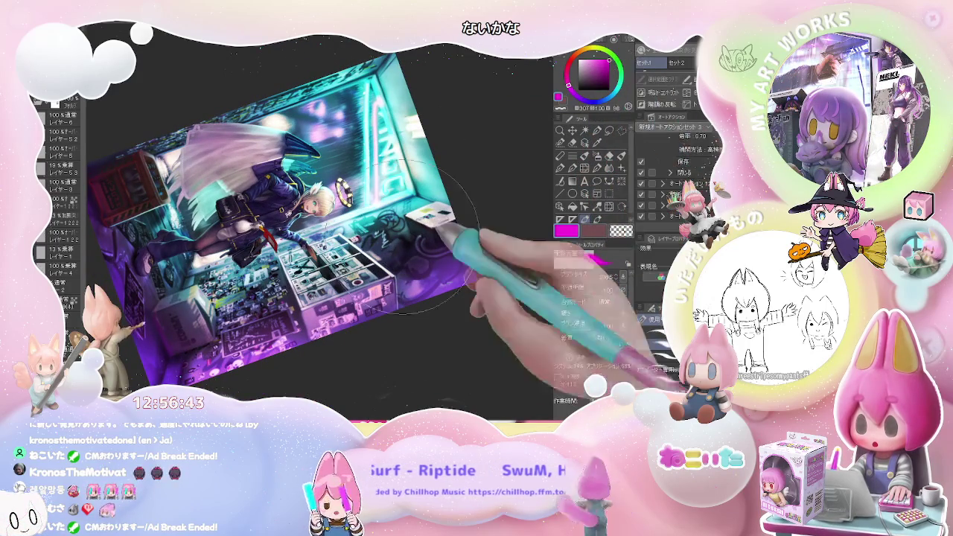
mouse_move(223, 357)
mouse_down()
mouse_move(395, 320)
mouse_move(446, 247)
mouse_up()
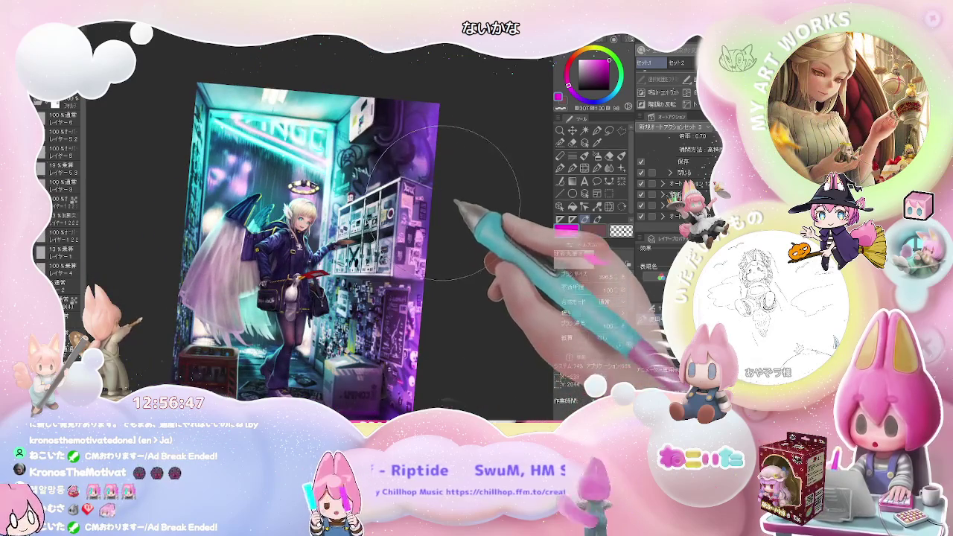
drag(422, 313, 231, 193)
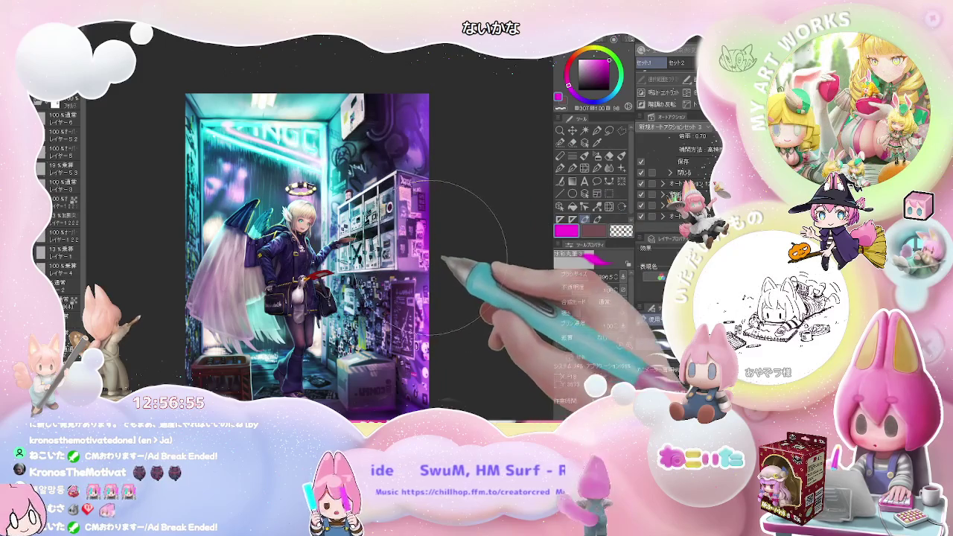
Pan and zoom in on the character and shelves, shrinking the brush slightly.
drag(277, 395, 285, 336)
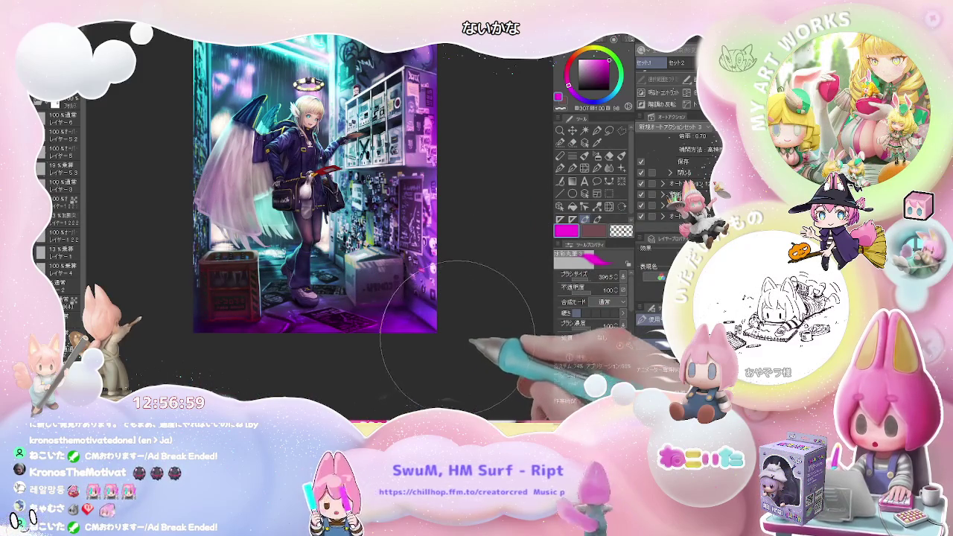
scroll(423, 309, up, 2)
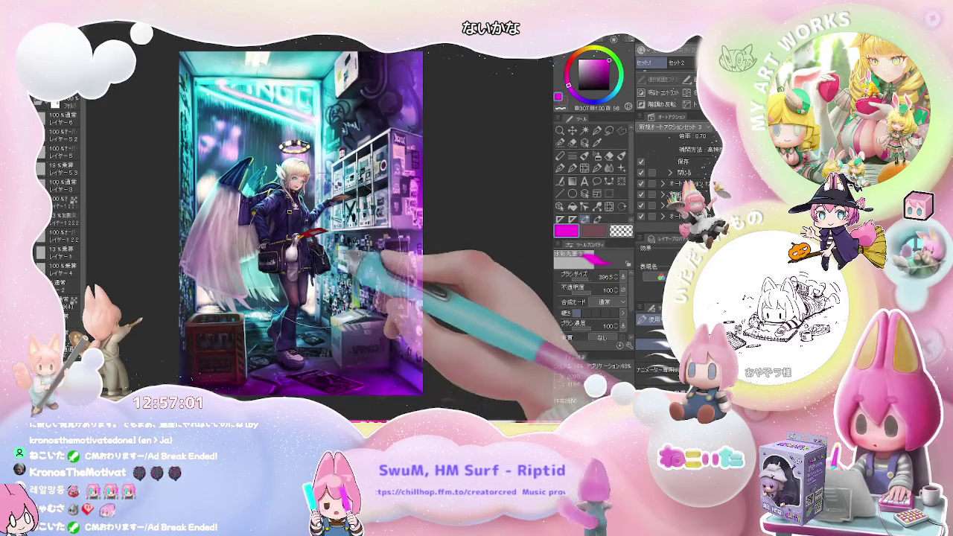
scroll(357, 272, up, 3)
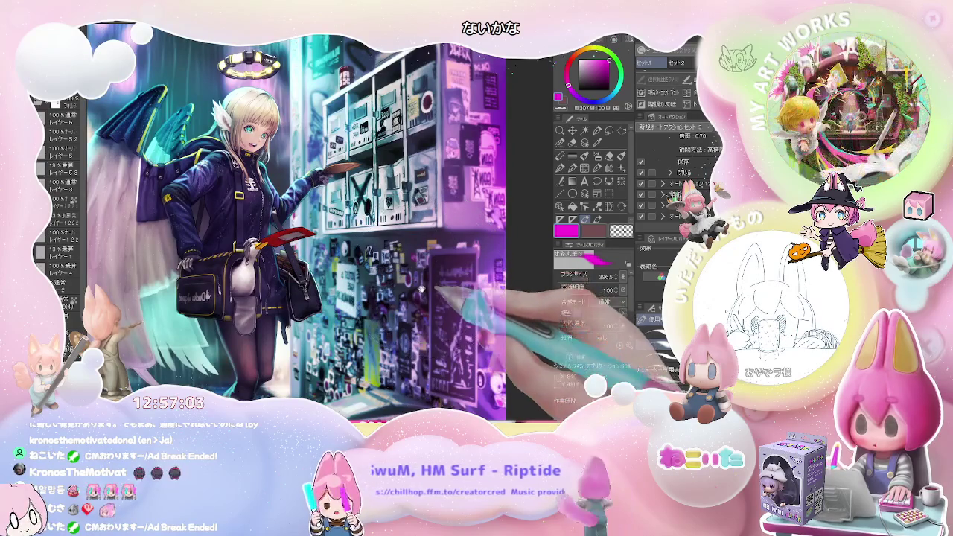
drag(422, 287, 400, 311)
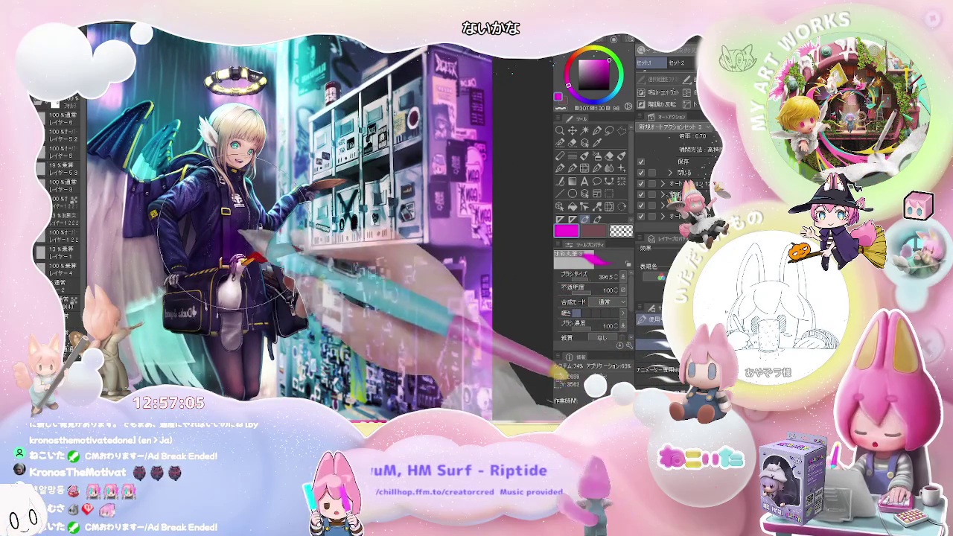
scroll(231, 250, up, 2)
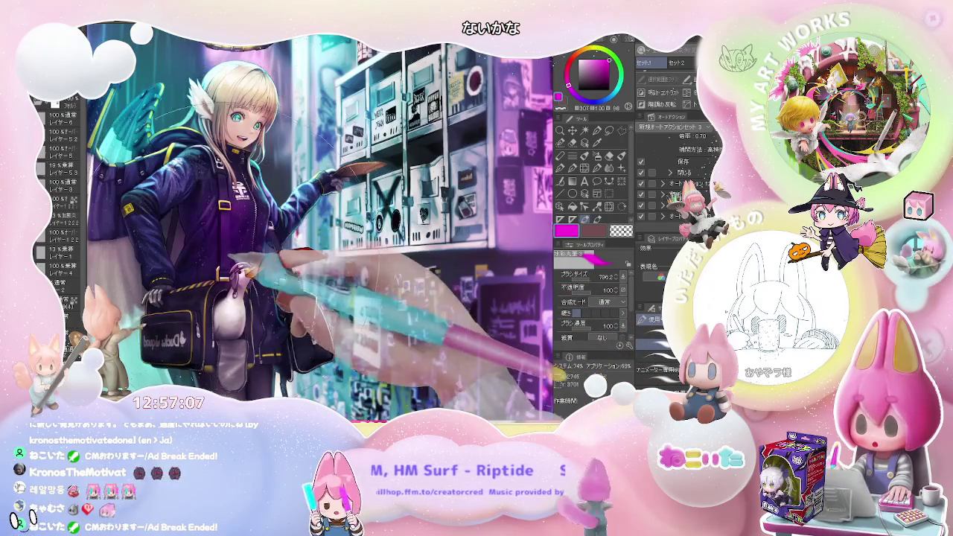
key(bracketleft)
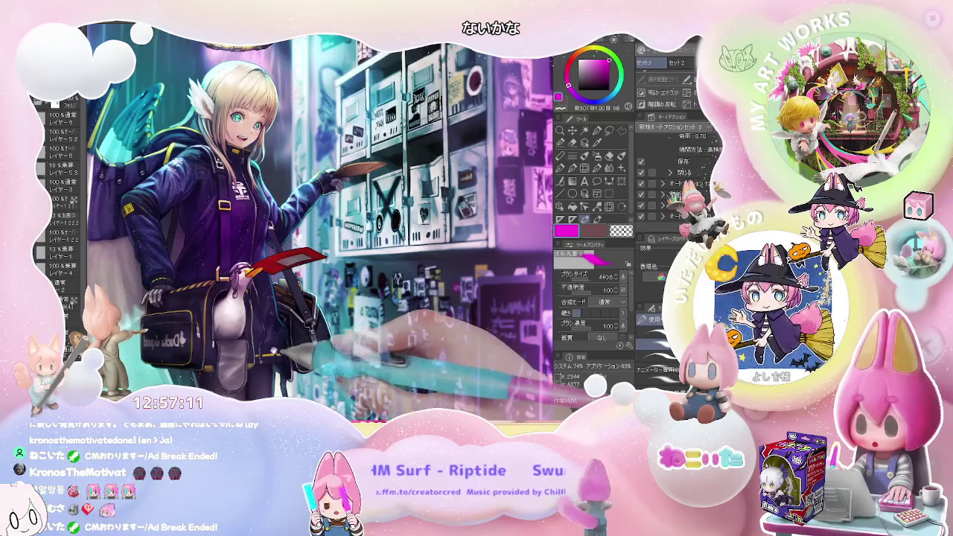
drag(261, 313, 242, 294)
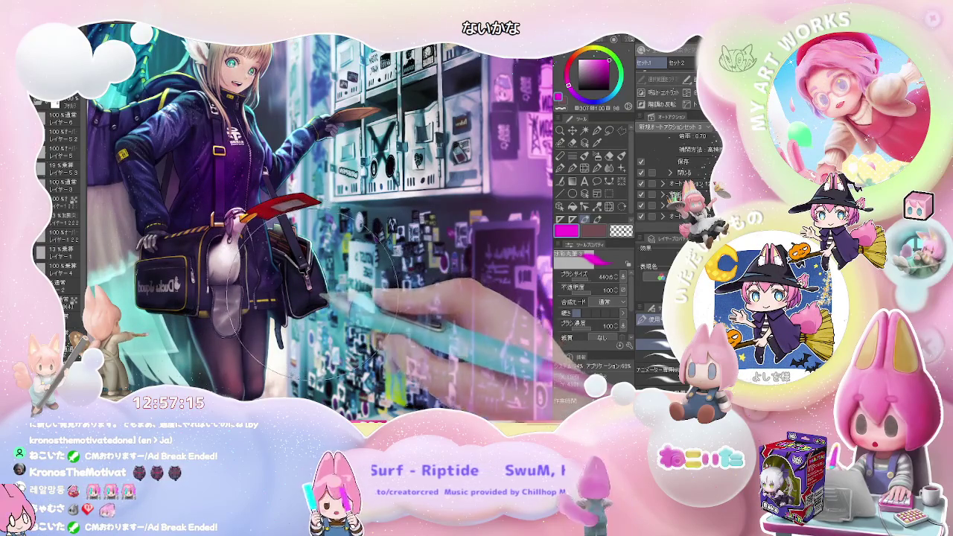
key(bracketleft)
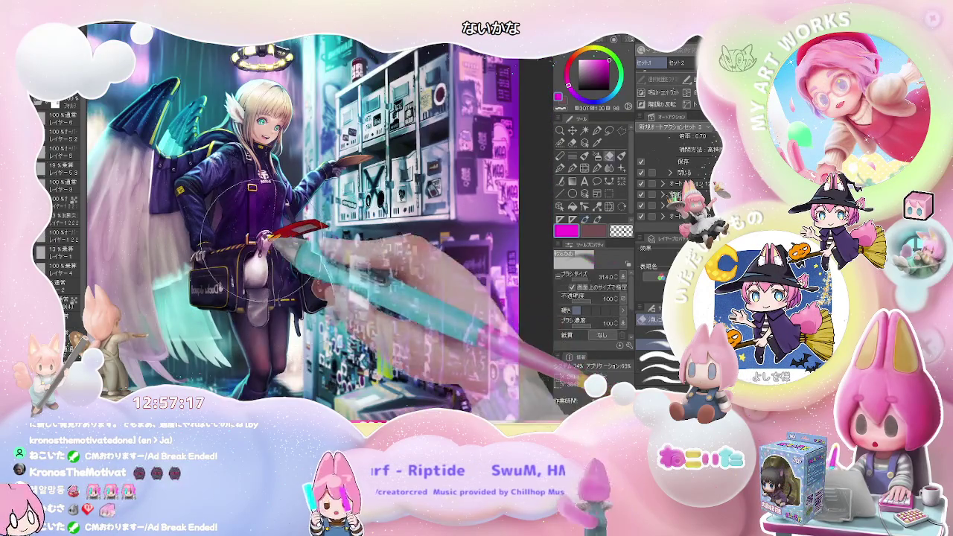
key(ctrl+plus)
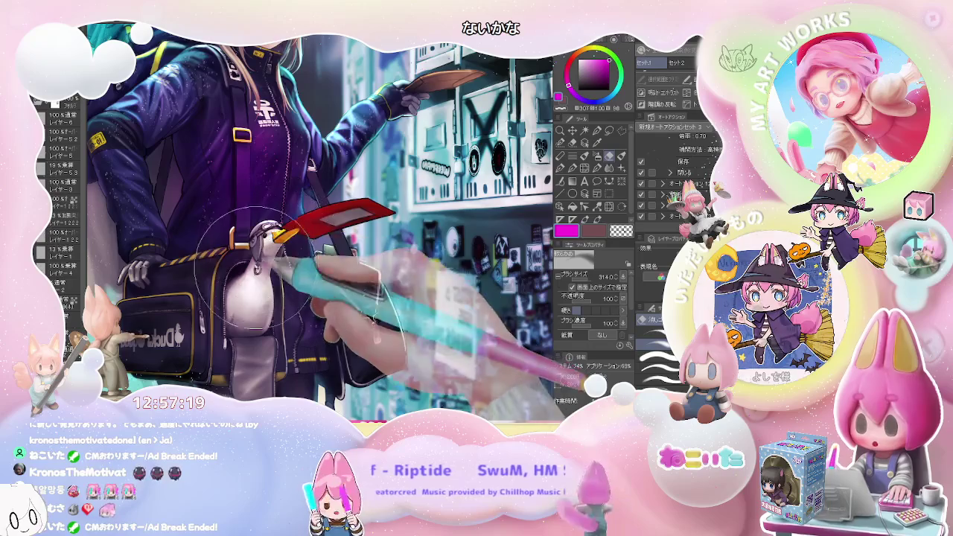
key(ctrl+minus)
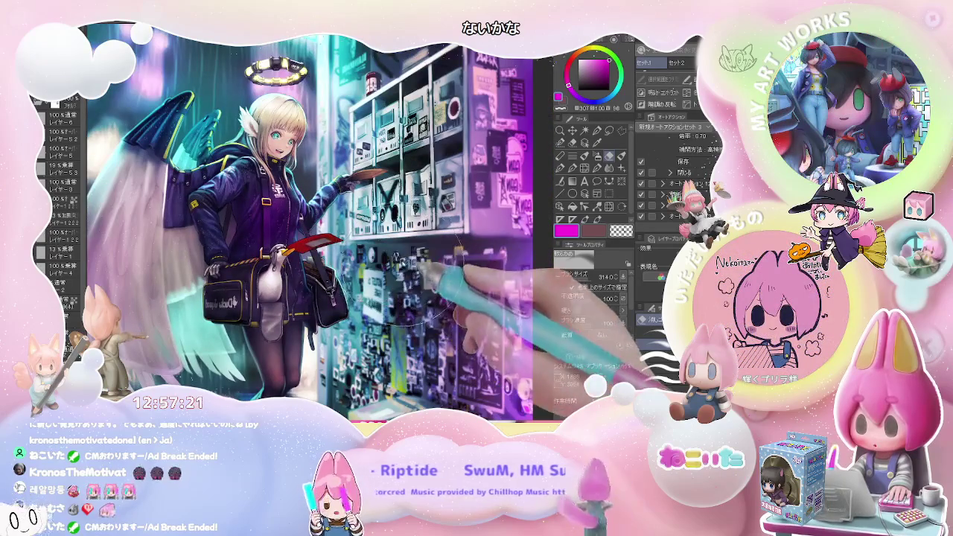
Rotate the view counter-clockwise and back upright, zooming in on the figure's upper body.
key(minus)
key(minus)
key(minus)
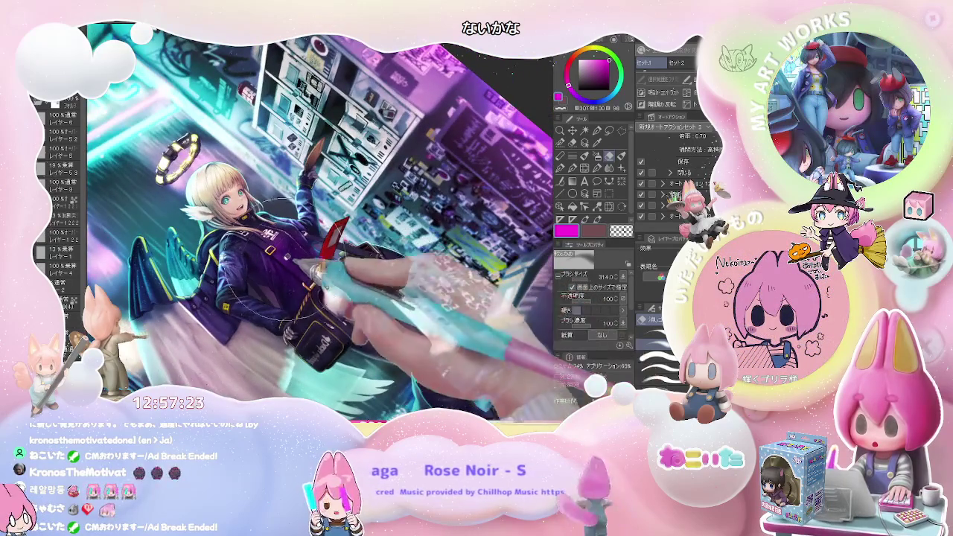
key(ctrl+plus)
key(asciicircum)
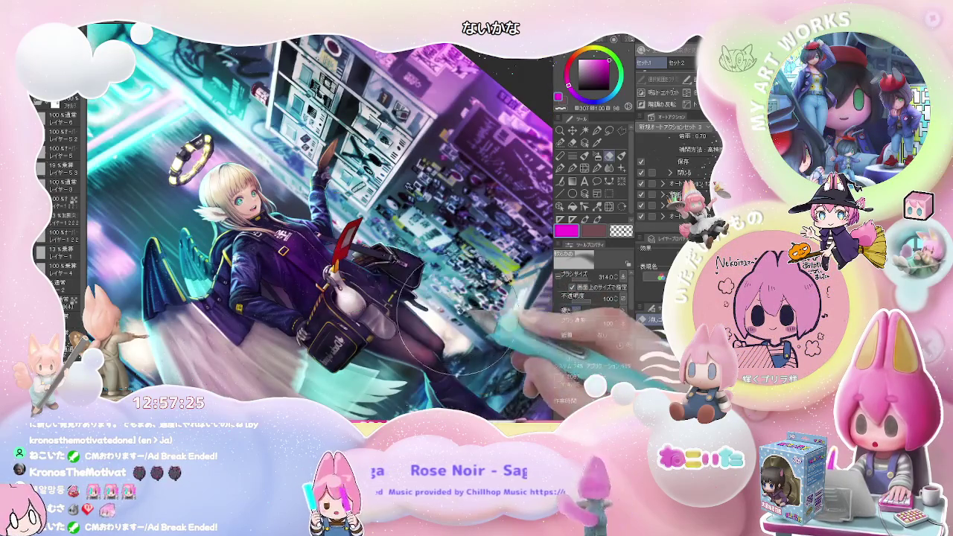
key(asciicircum)
key(asciicircum)
key(asciicircum)
key(ctrl+minus)
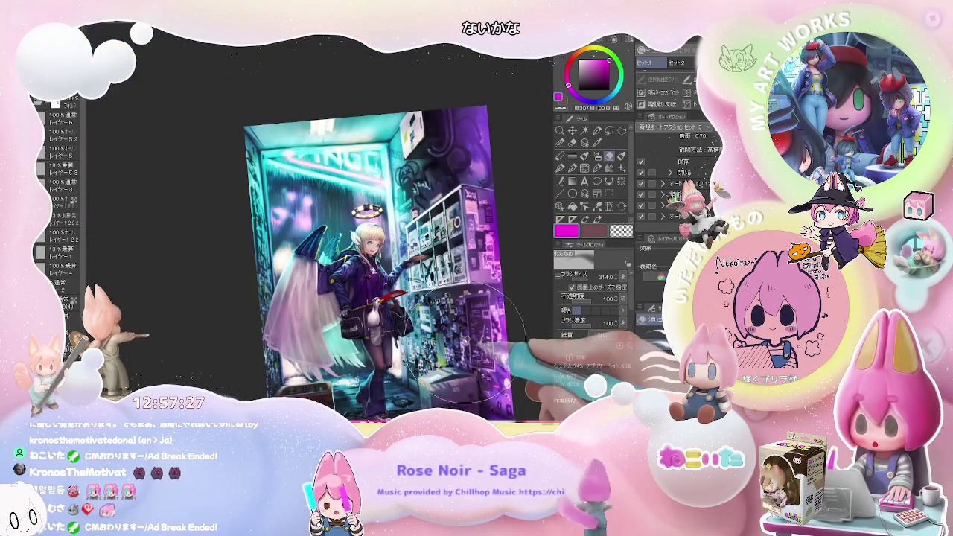
drag(471, 342, 428, 337)
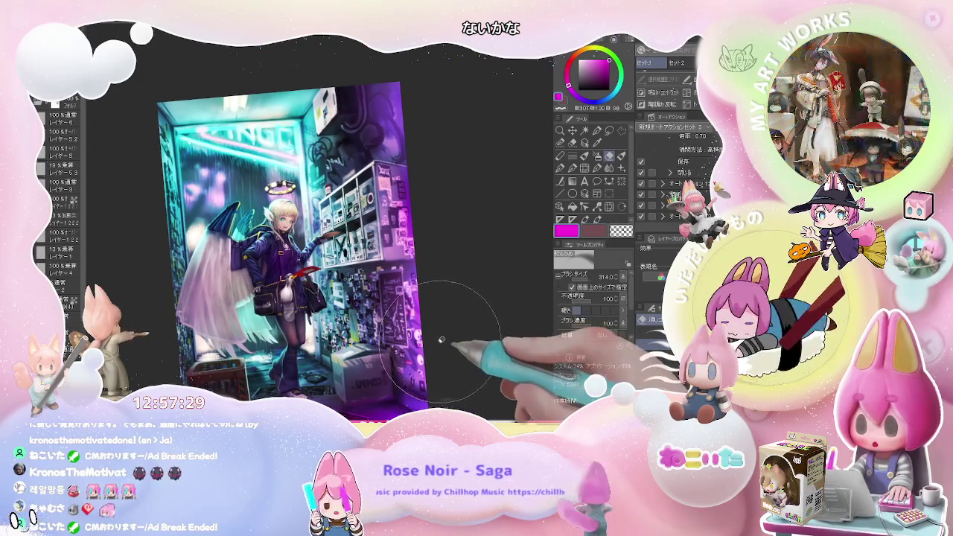
key(ctrl+plus)
key(ctrl+plus)
key(ctrl+plus)
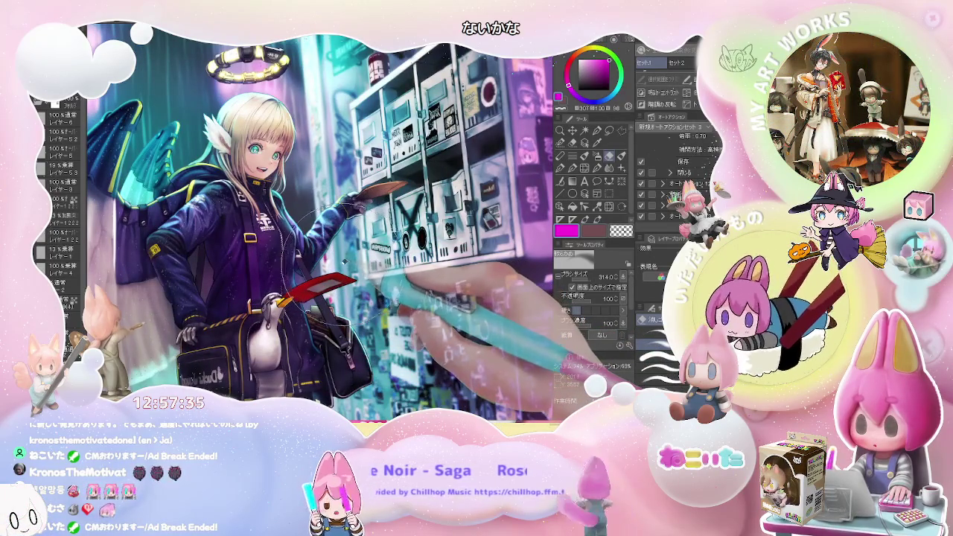
Switch between watercolour, eraser and blend sub-tools, enlarging the brush to about 420.
key(b)
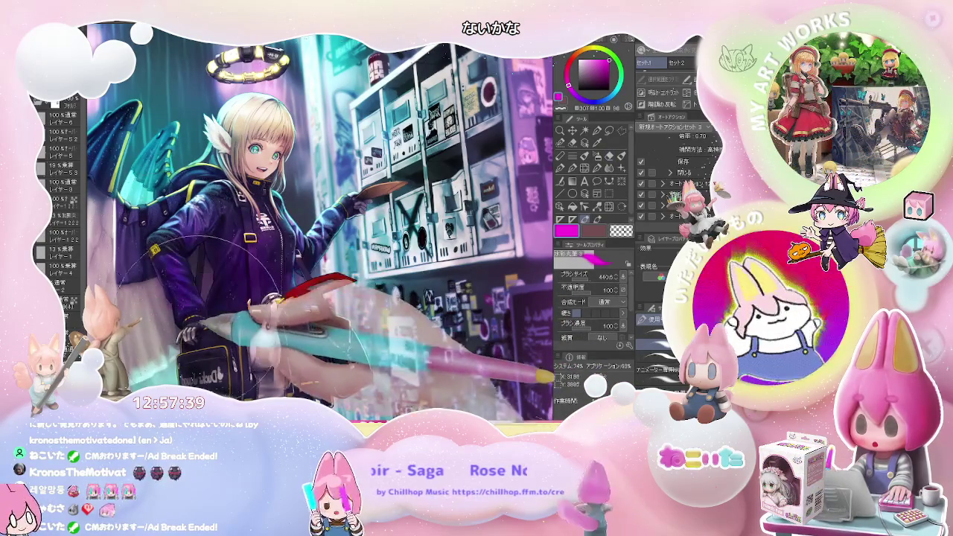
key(e)
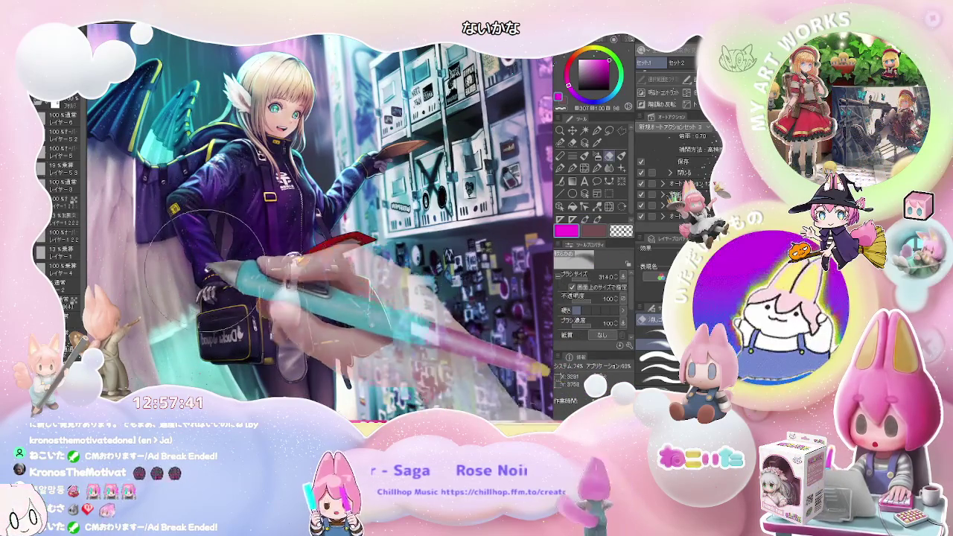
key(b)
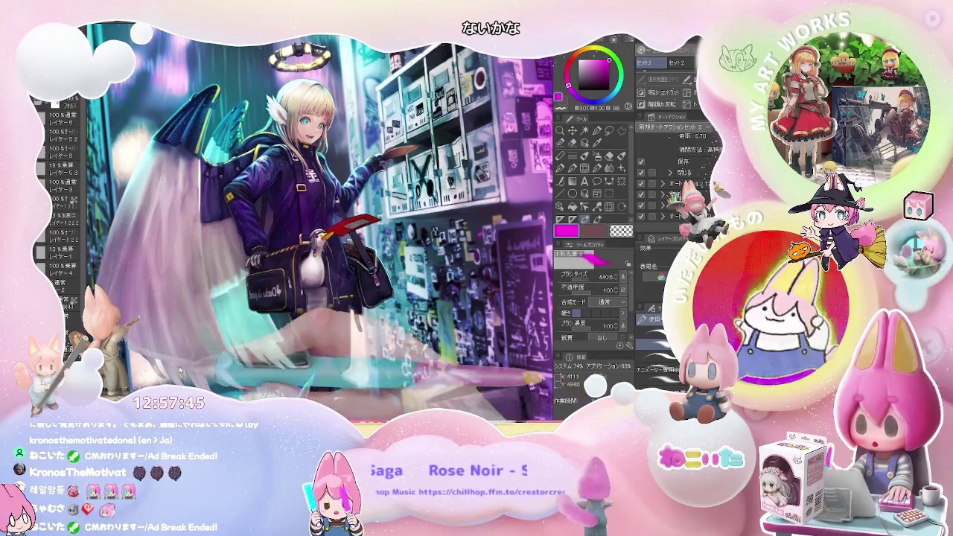
drag(208, 313, 345, 313)
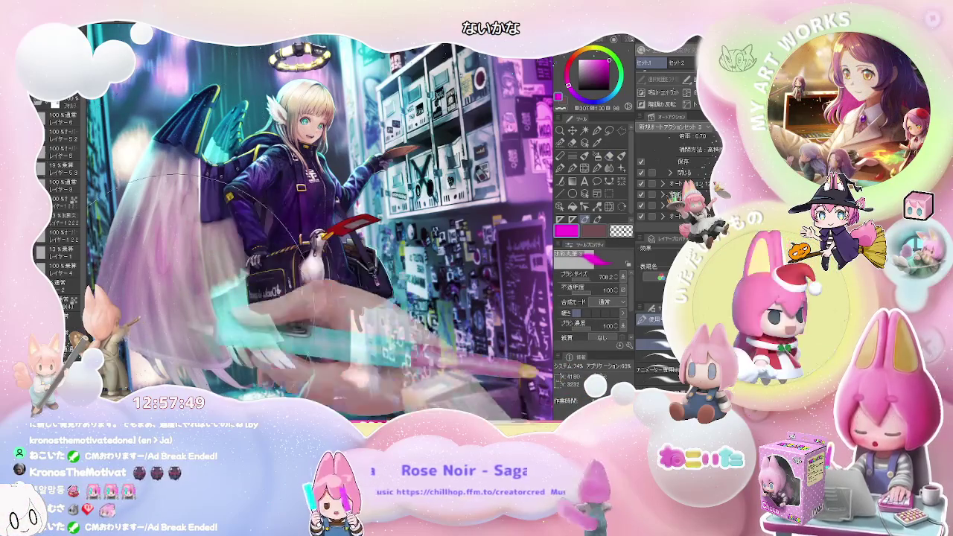
key(j)
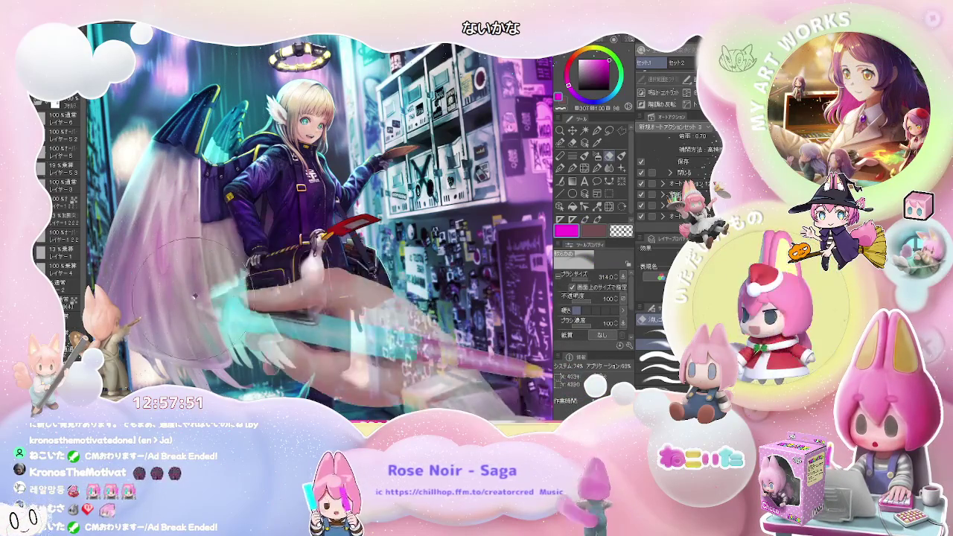
scroll(300, 348, down, 1)
scroll(334, 348, down, 1)
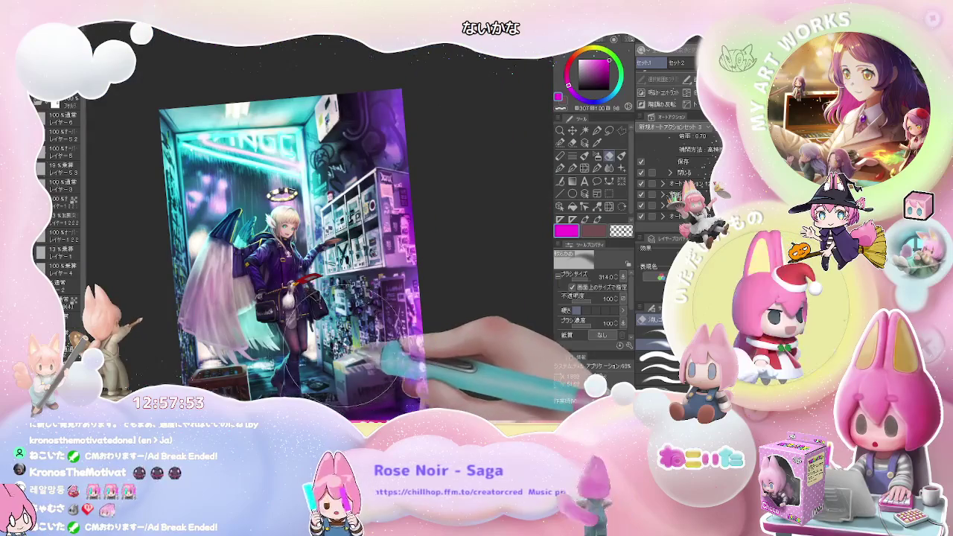
Refit the canvas and flip the view horizontally to check the composition.
key(ctrl+0)
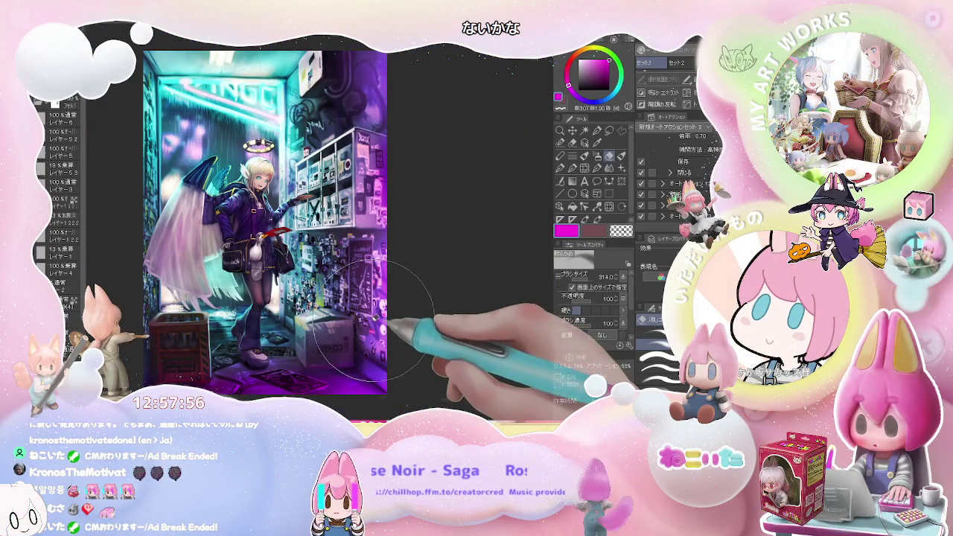
key(h)
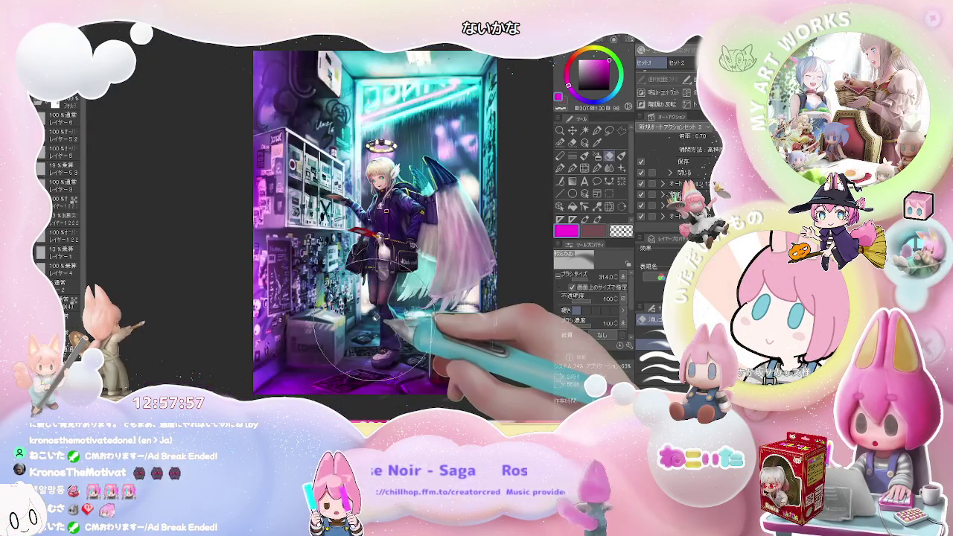
key(bracketright)
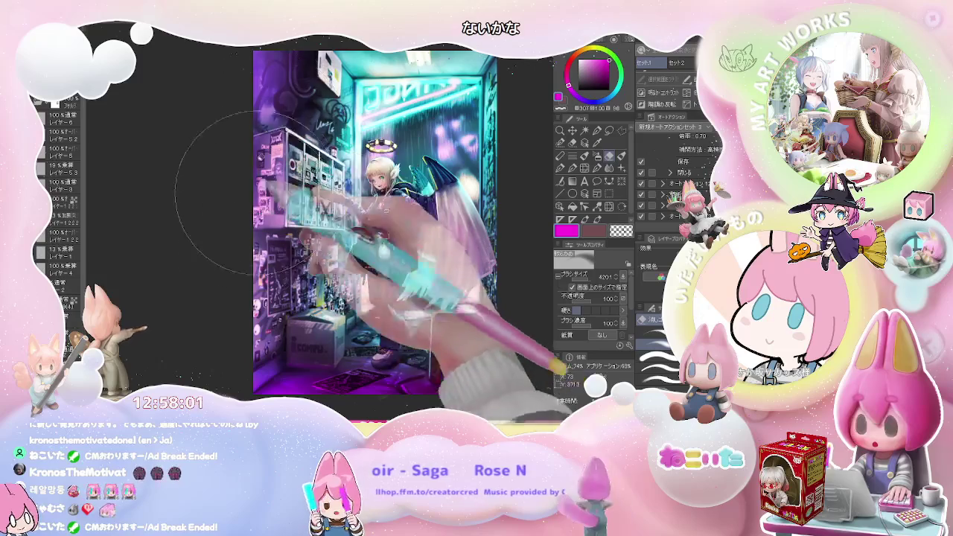
drag(257, 239, 189, 227)
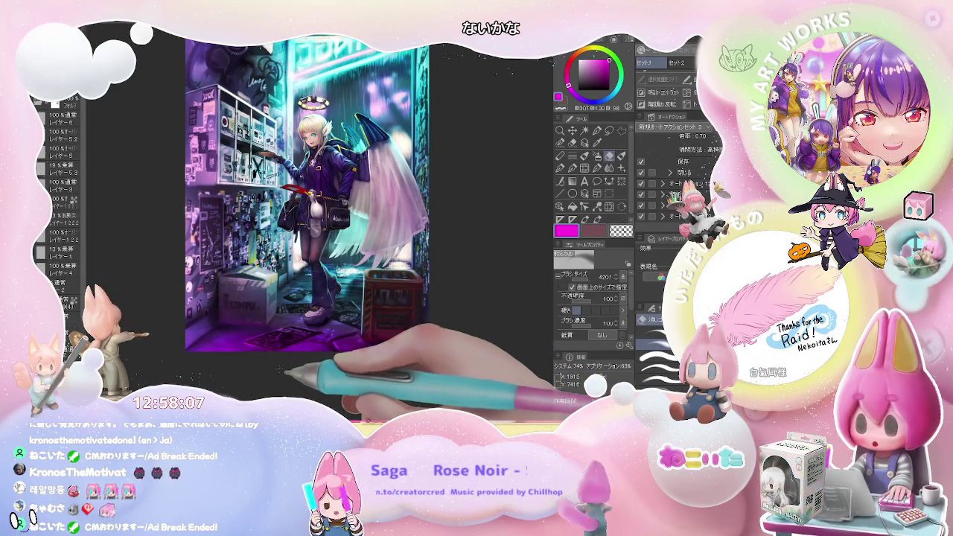
Pick red, un-mirror the view, and fit the whole illustration on screen.
scroll(319, 128, up, 5)
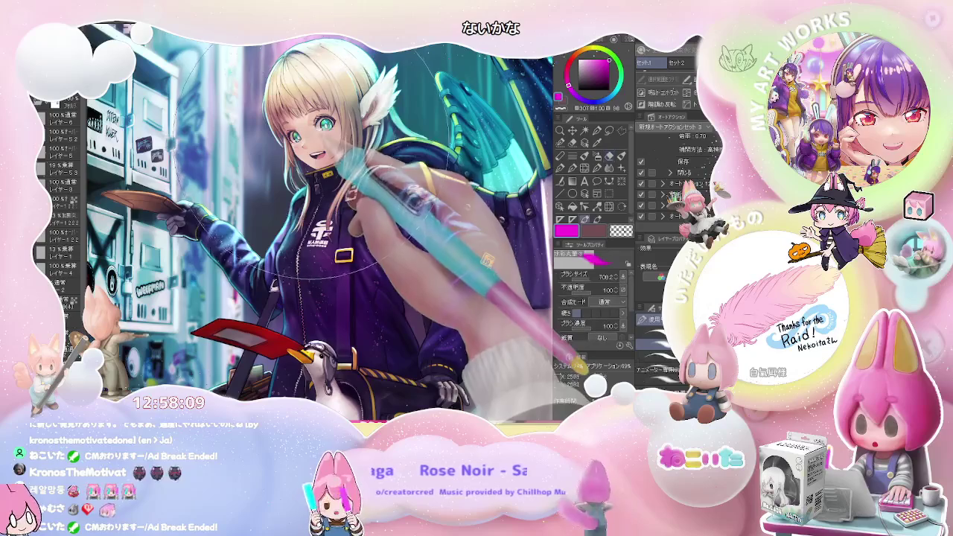
scroll(319, 128, up, 2)
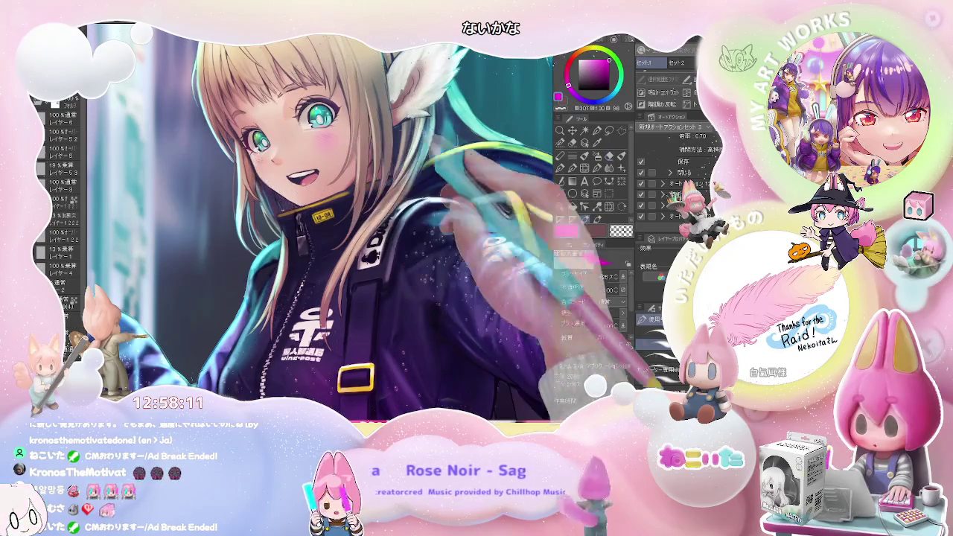
click(571, 59)
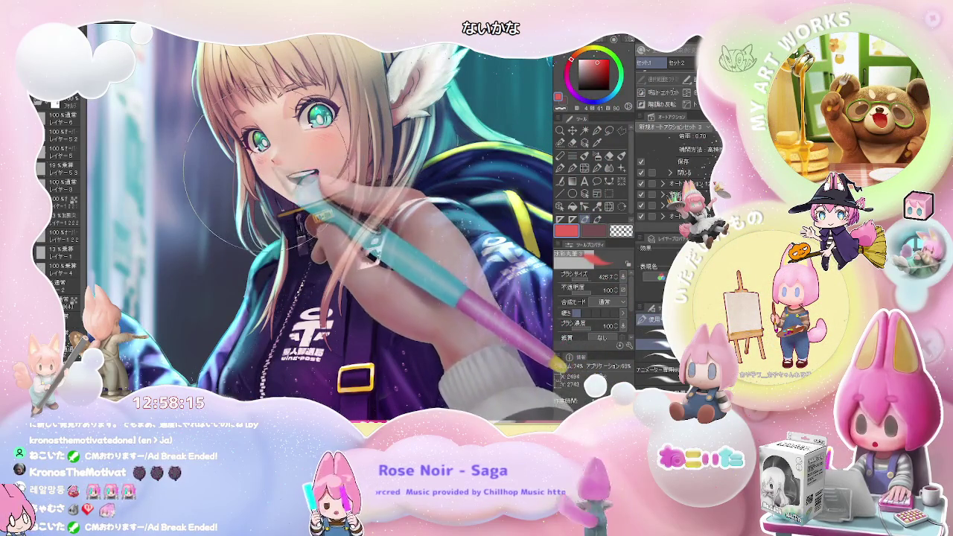
key(h)
key(ctrl+0)
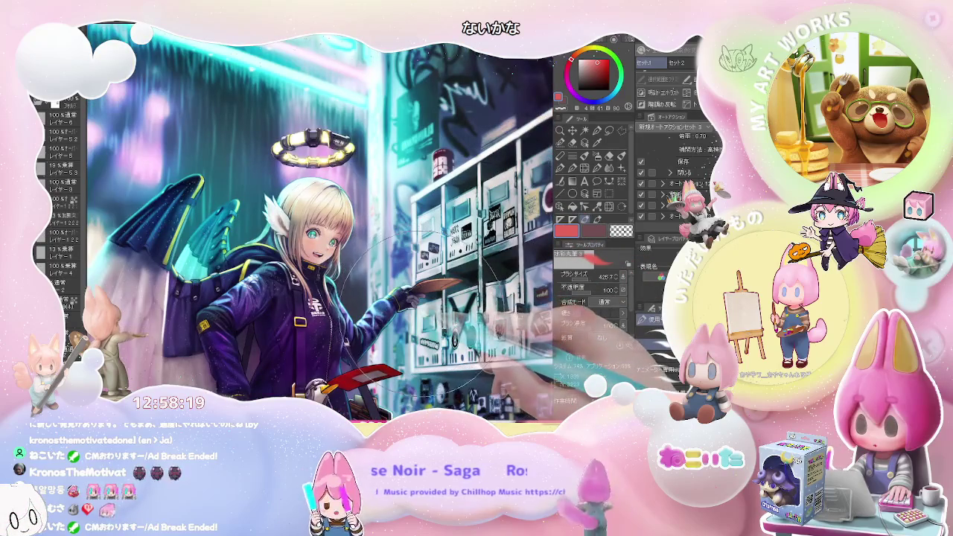
Rotate and zoom in on the face and halo, then straighten to show the whole character.
drag(417, 305, 476, 246)
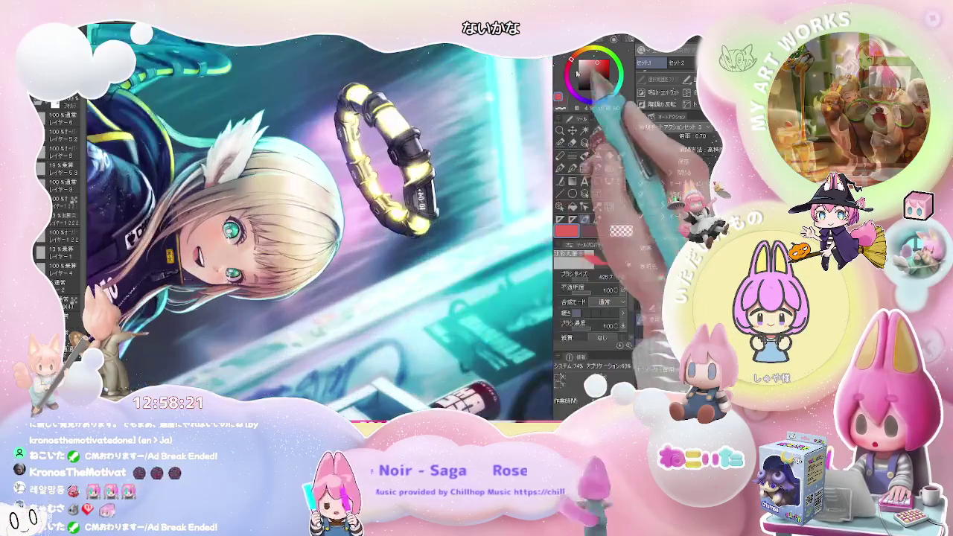
scroll(238, 224, up, 2)
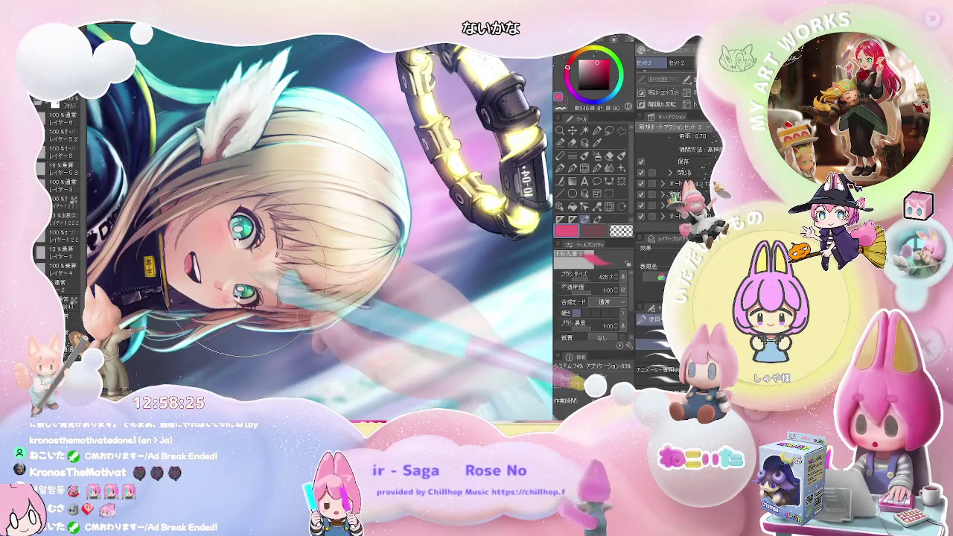
scroll(291, 254, down, 2)
mouse_move(291, 252)
mouse_down()
mouse_move(320, 277)
mouse_move(313, 357)
mouse_up()
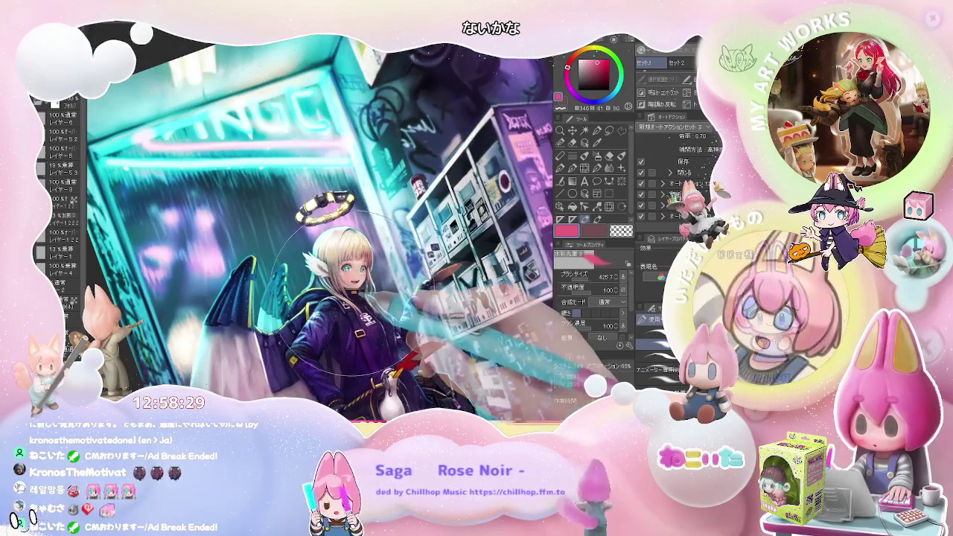
scroll(320, 298, down, 2)
drag(320, 298, 328, 253)
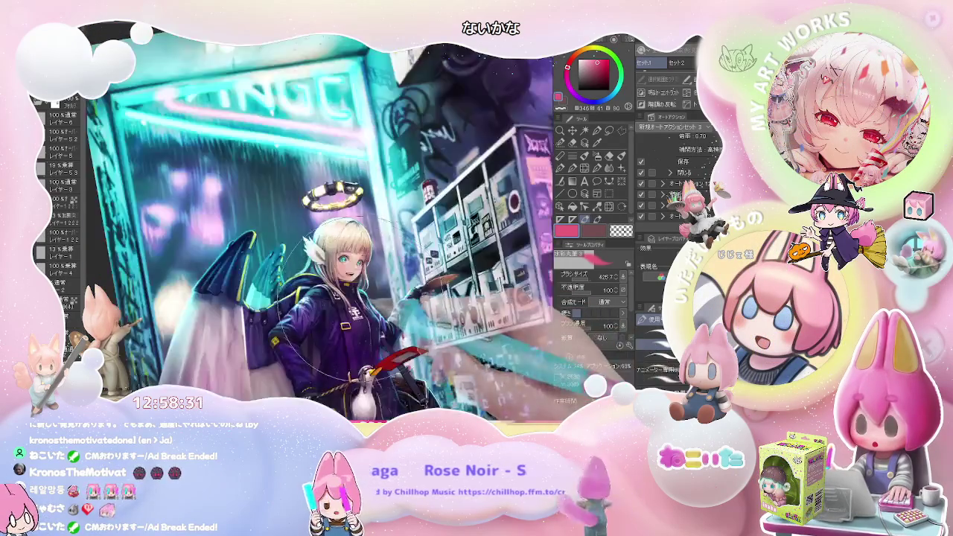
scroll(327, 249, up, 5)
scroll(336, 255, up, 3)
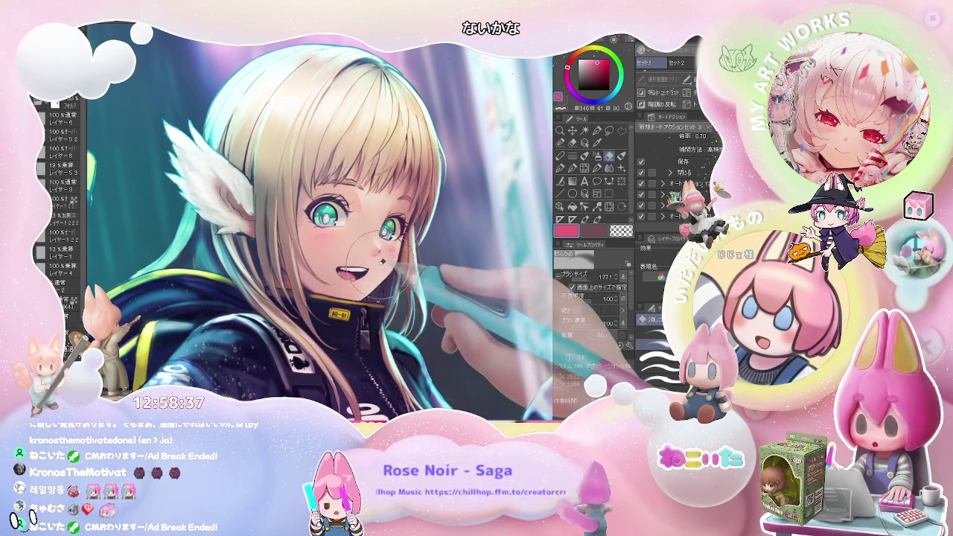
scroll(376, 249, down, 5)
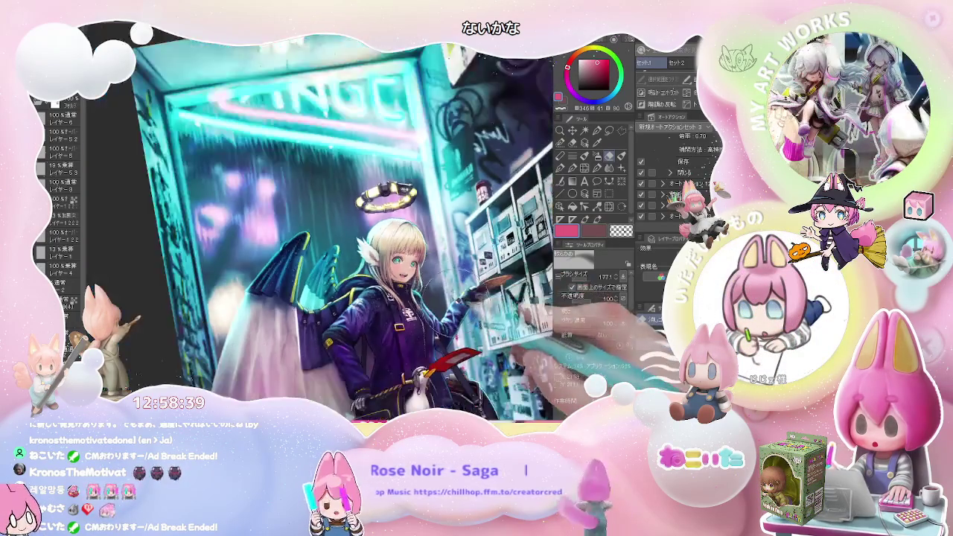
scroll(335, 245, down, 4)
scroll(298, 223, up, 3)
drag(358, 253, 372, 268)
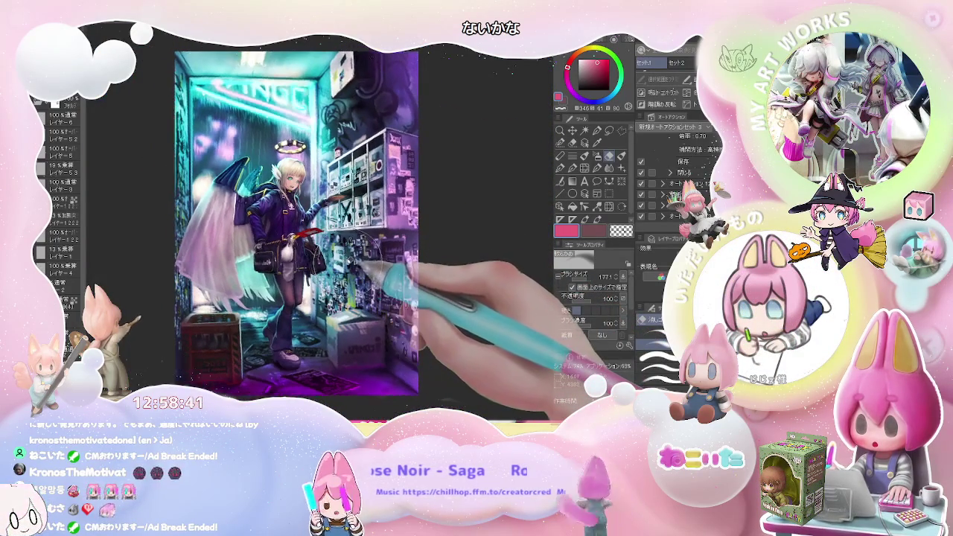
Mirror the canvas horizontally and fit the whole illustration in the window.
key(h)
scroll(382, 251, up, 3)
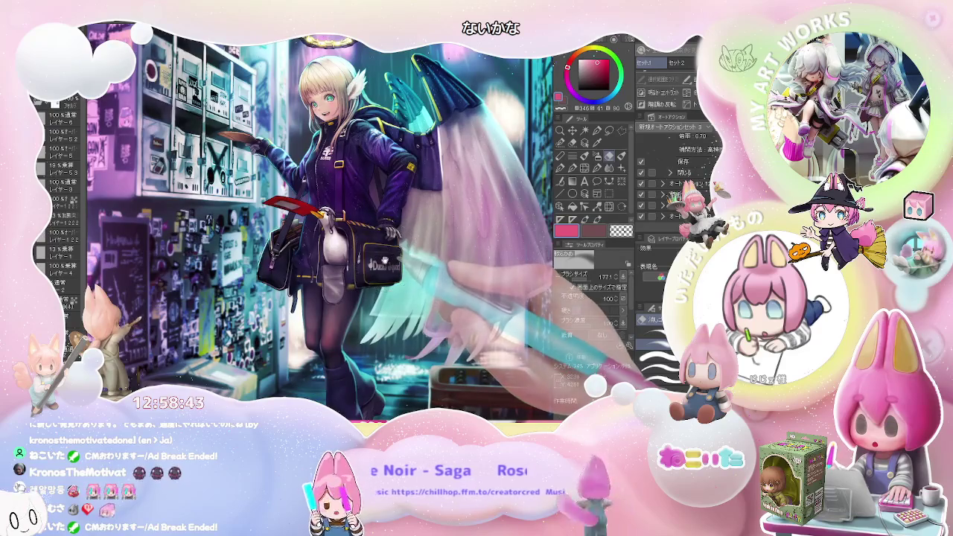
scroll(392, 307, up, 2)
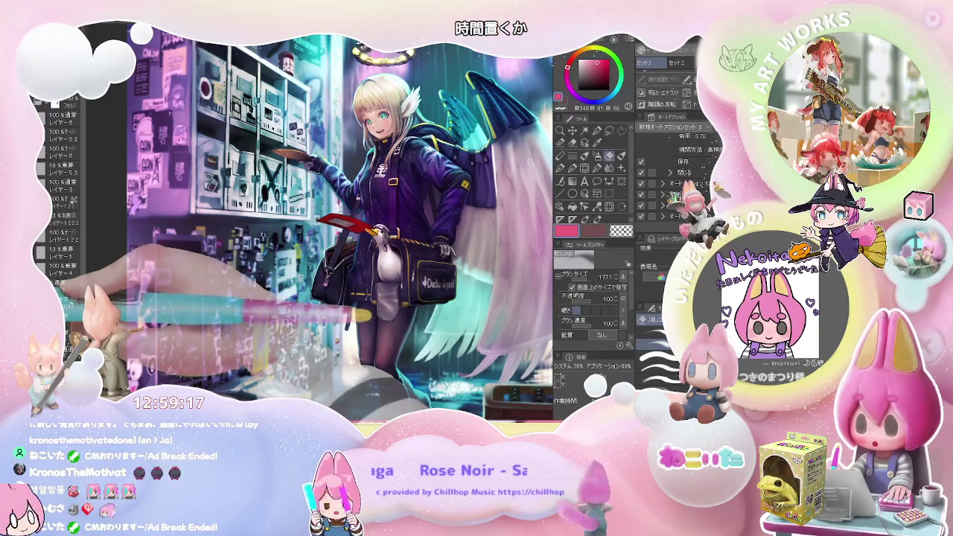
key(ctrl+0)
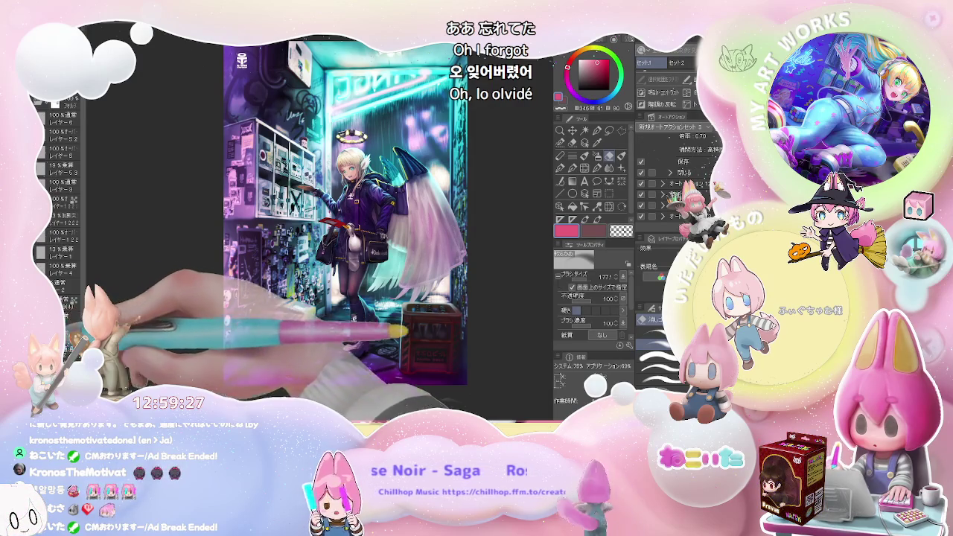
Hide and restore the illustration twice to compare it.
key(Delete)
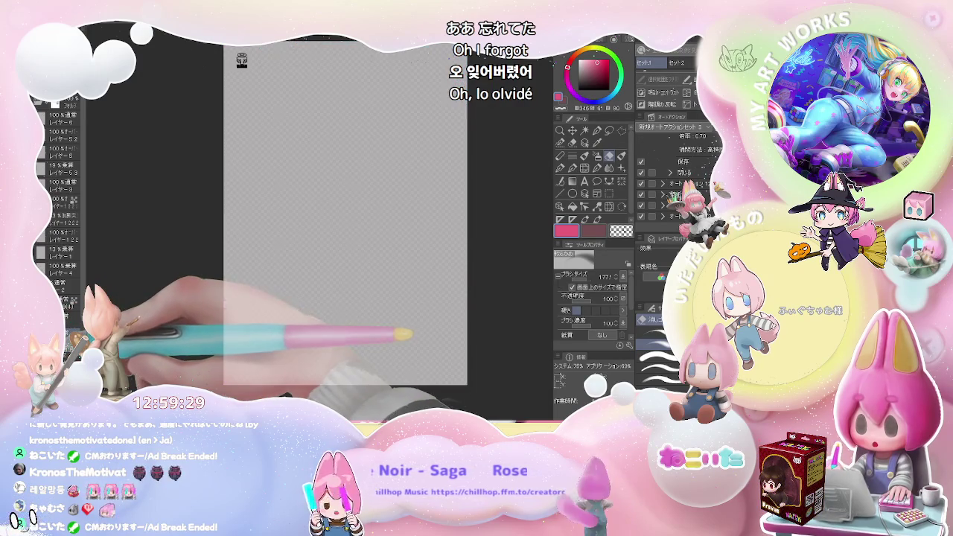
key(ctrl+z)
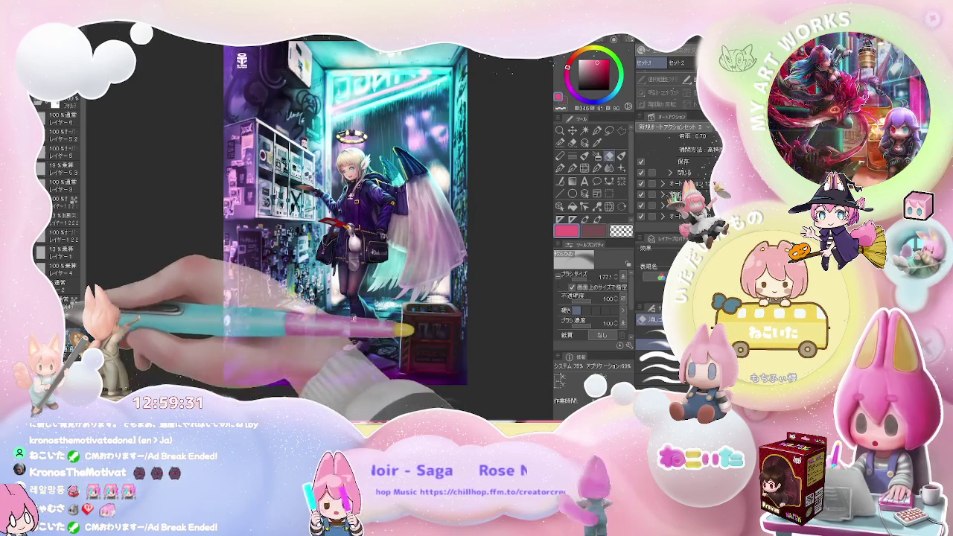
key(ctrl+y)
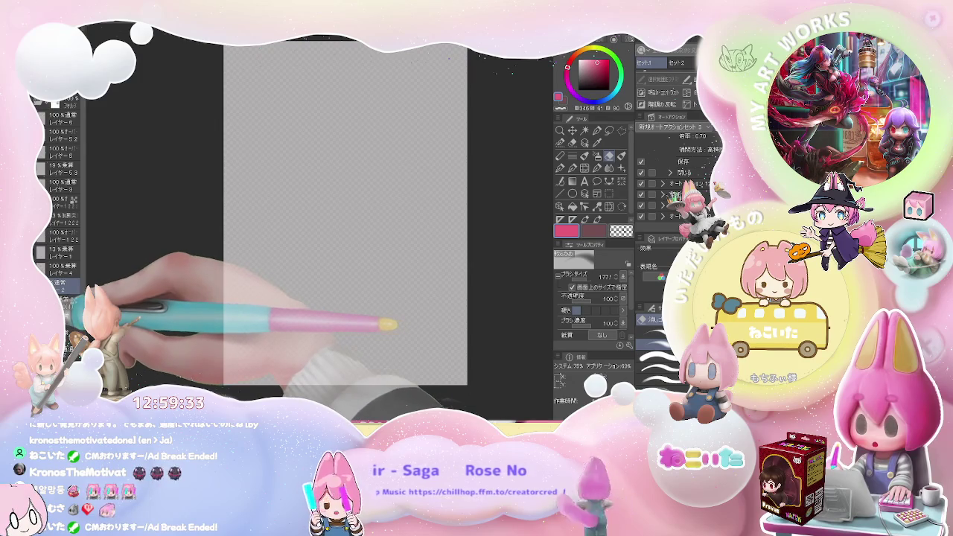
key(ctrl+z)
Zoom in on the boots and back out, nudging the view slightly.
scroll(373, 328, up, 3)
scroll(365, 335, up, 2)
scroll(359, 341, up, 2)
scroll(358, 342, down, 3)
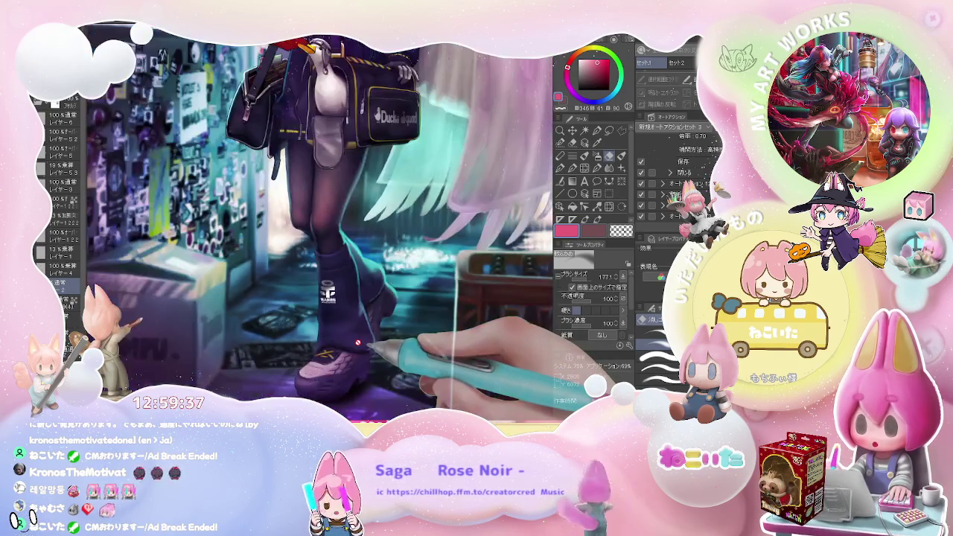
scroll(359, 341, down, 4)
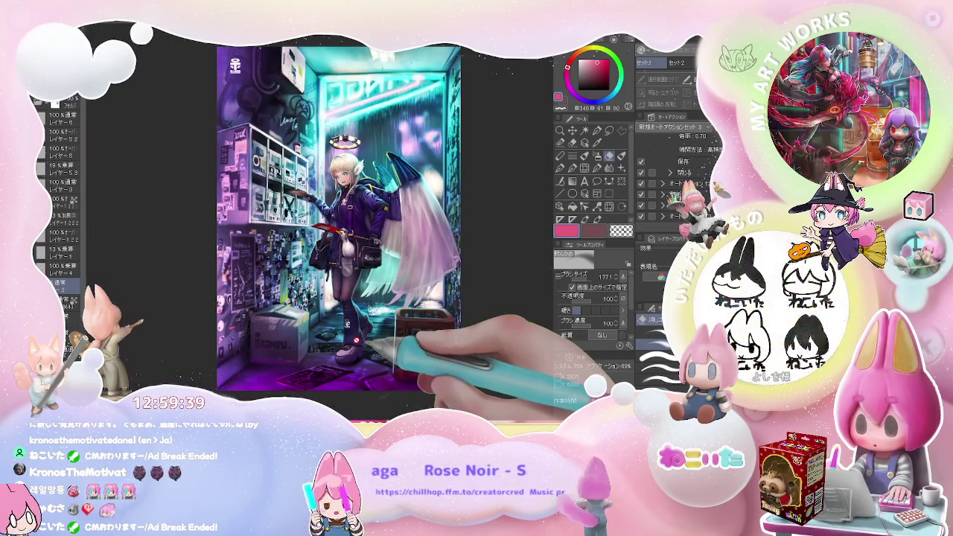
scroll(356, 339, up, 3)
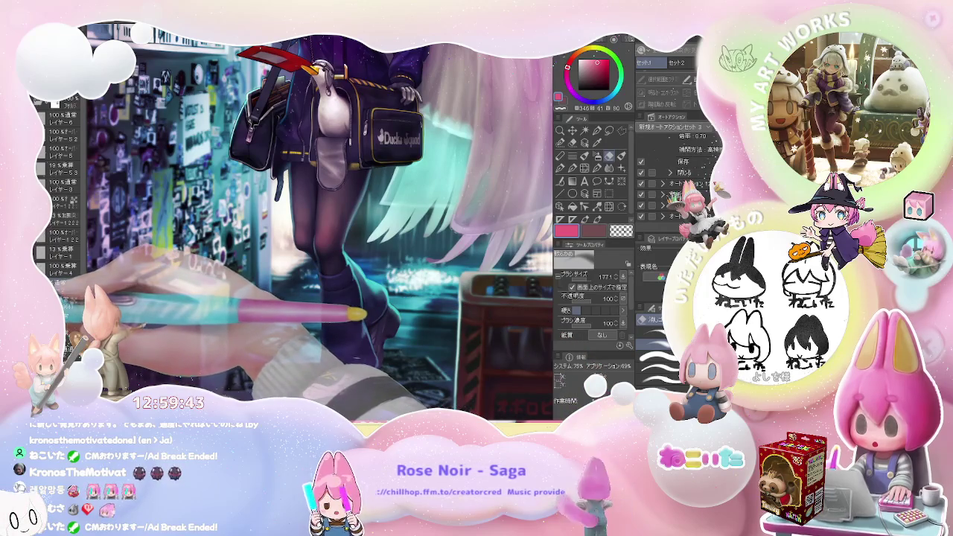
scroll(321, 223, down, 2)
scroll(320, 223, down, 3)
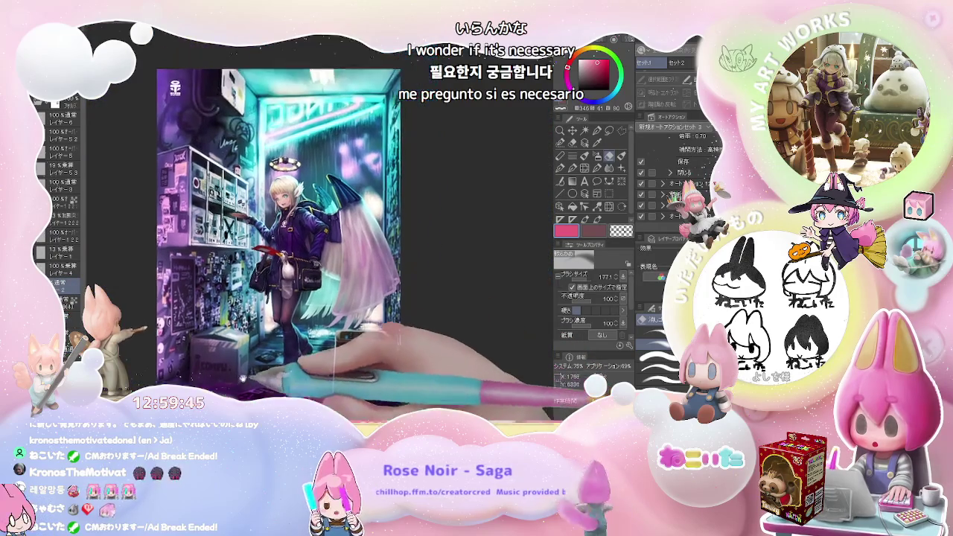
scroll(276, 246, up, 2)
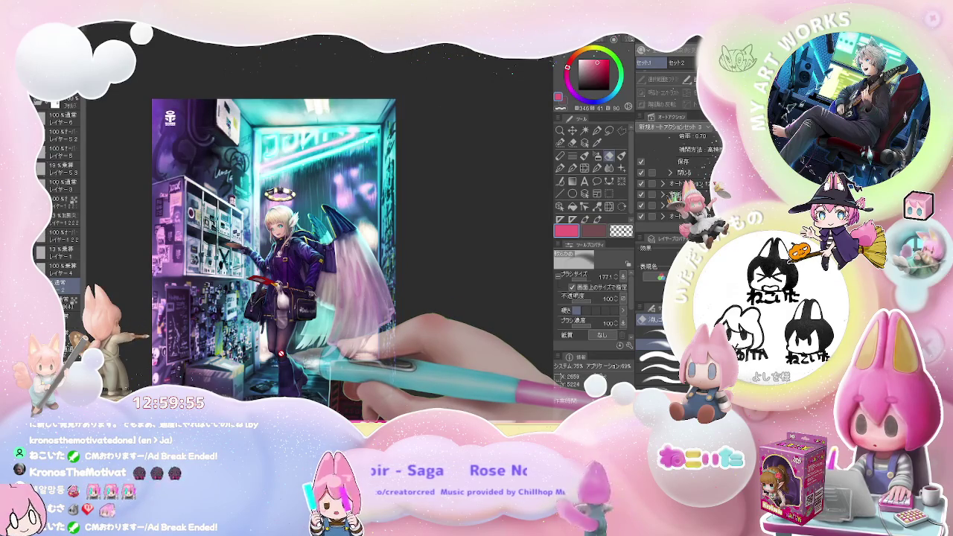
drag(330, 356, 322, 325)
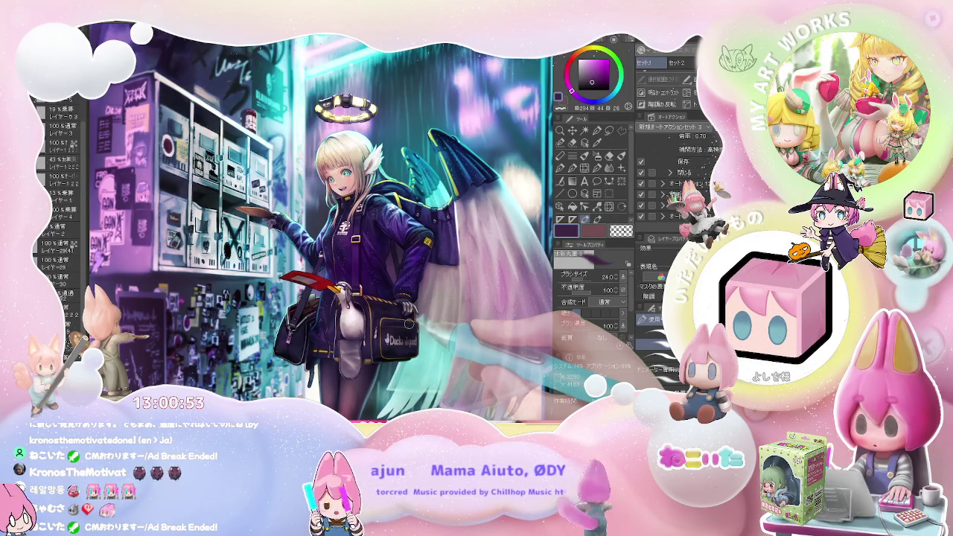
Flip the view horizontally and back, zoom out to the whole piece, then in on the character.
key(h)
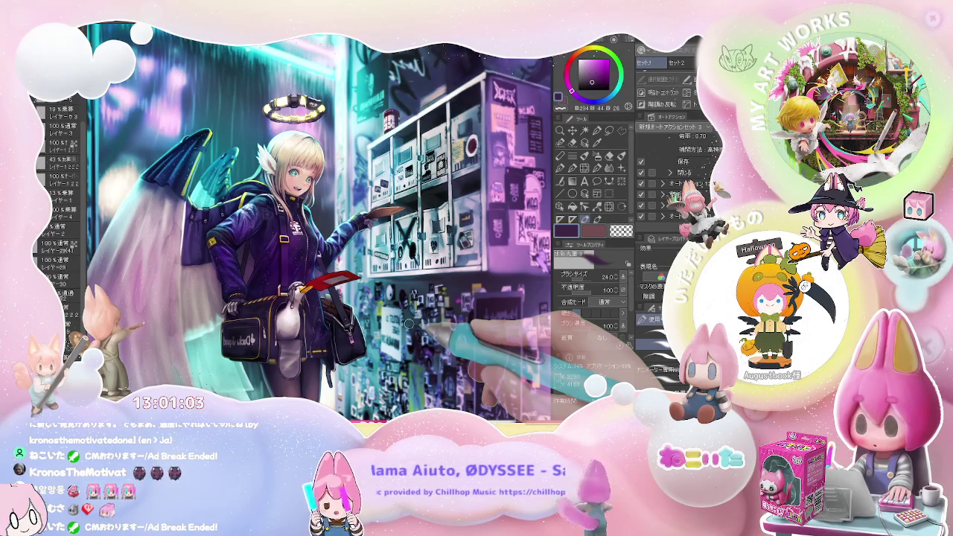
key(h)
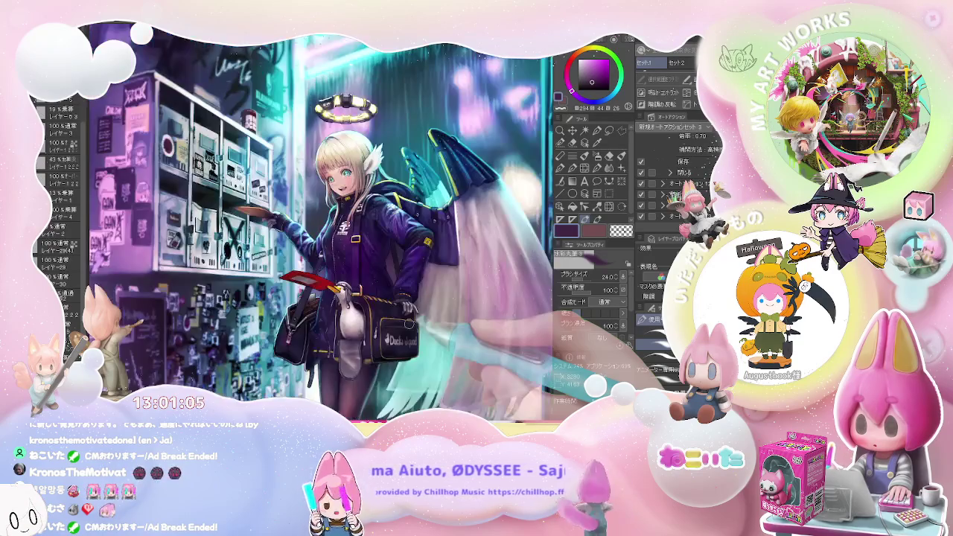
key(ctrl+minus)
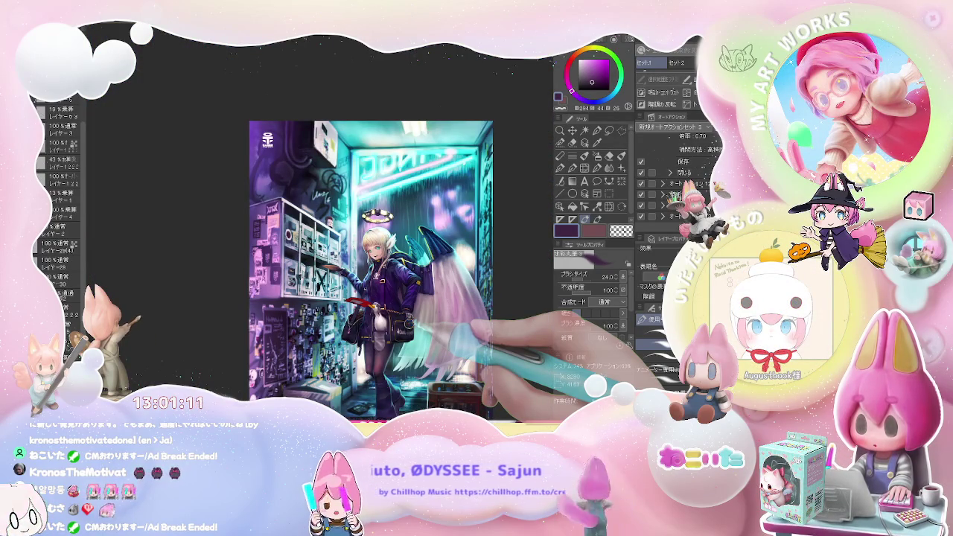
key(ctrl+plus)
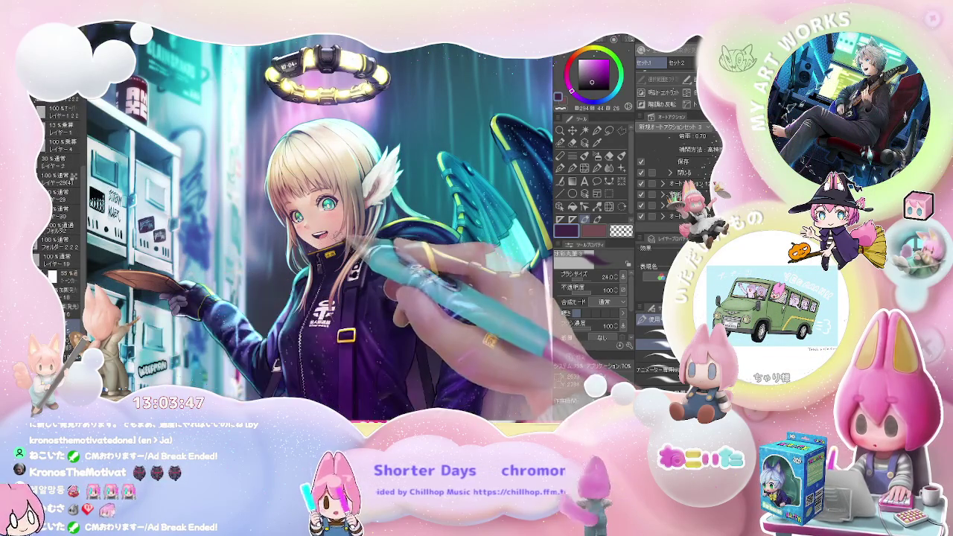
drag(335, 224, 473, 224)
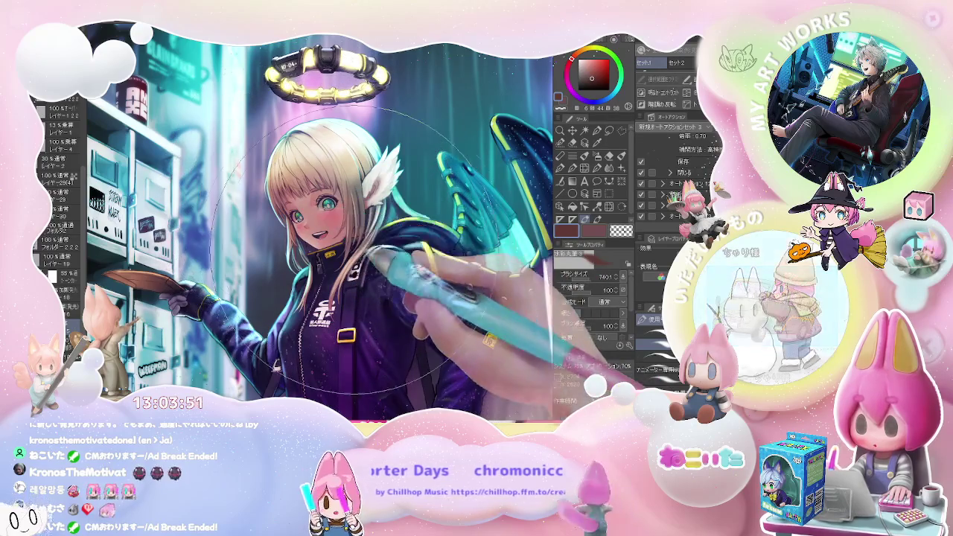
key(h)
scroll(331, 246, up, 1)
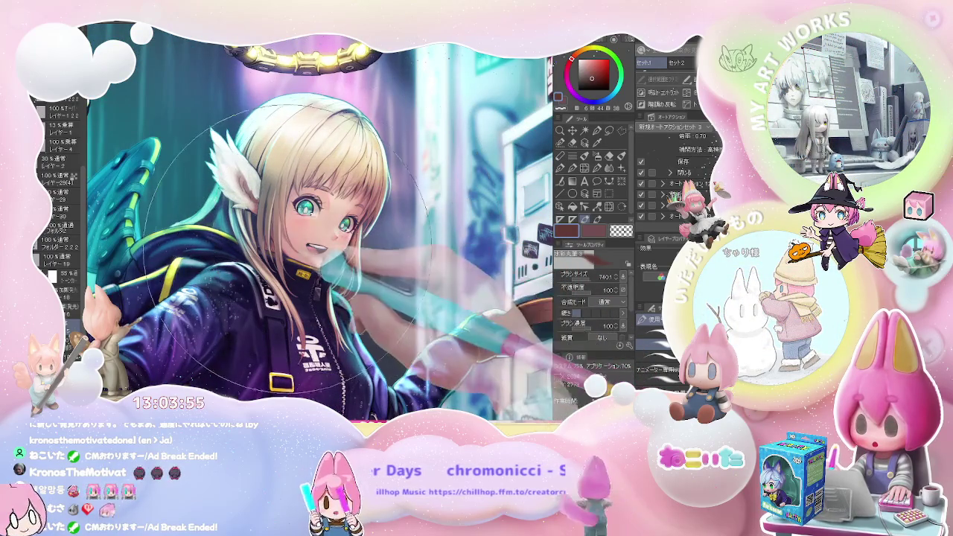
key(minus)
key(minus)
key(minus)
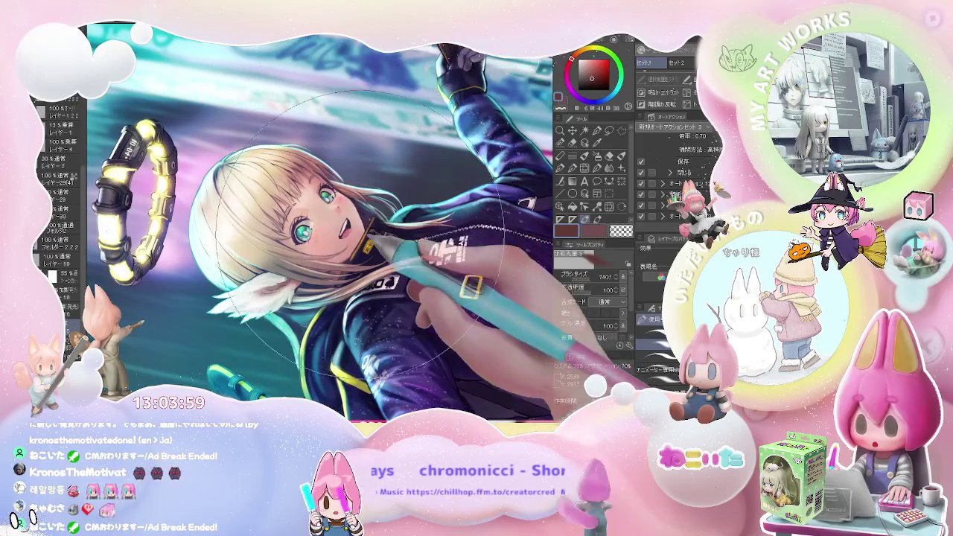
scroll(376, 223, up, 2)
scroll(342, 201, up, 1)
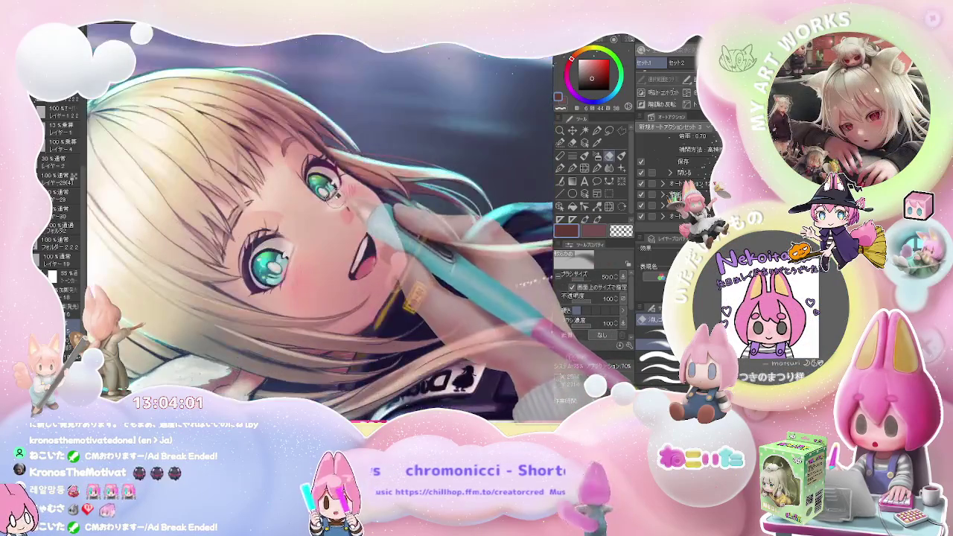
scroll(343, 201, down, 2)
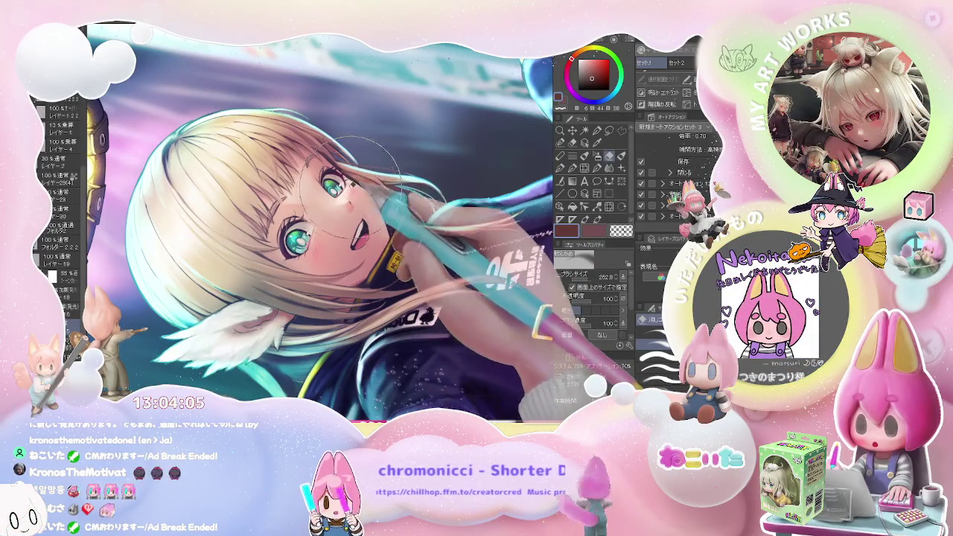
scroll(333, 248, down, 3)
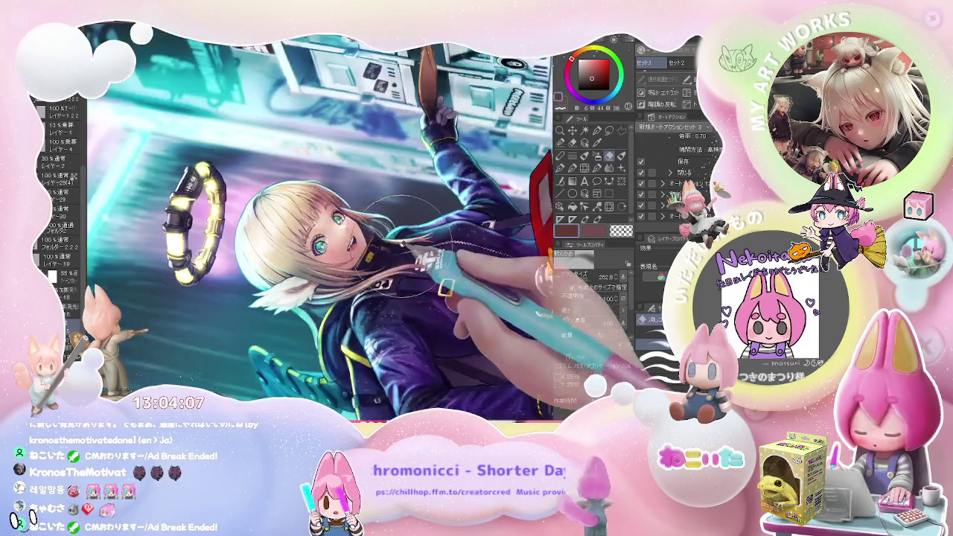
scroll(333, 249, down, 1)
scroll(333, 249, down, 1)
scroll(321, 224, up, 2)
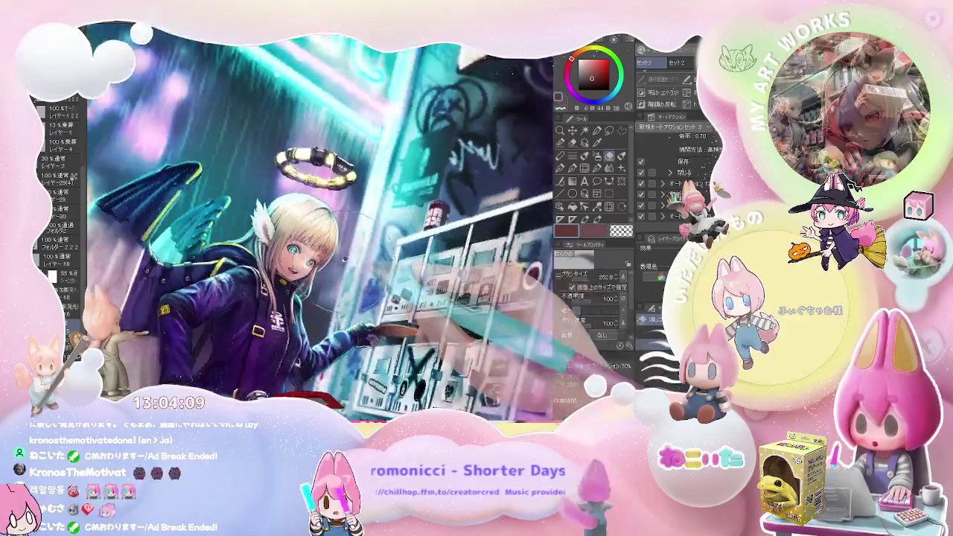
scroll(320, 223, up, 2)
scroll(313, 291, down, 1)
scroll(350, 298, down, 1)
scroll(395, 305, down, 1)
scroll(448, 317, down, 1)
scroll(452, 316, down, 2)
scroll(320, 246, up, 1)
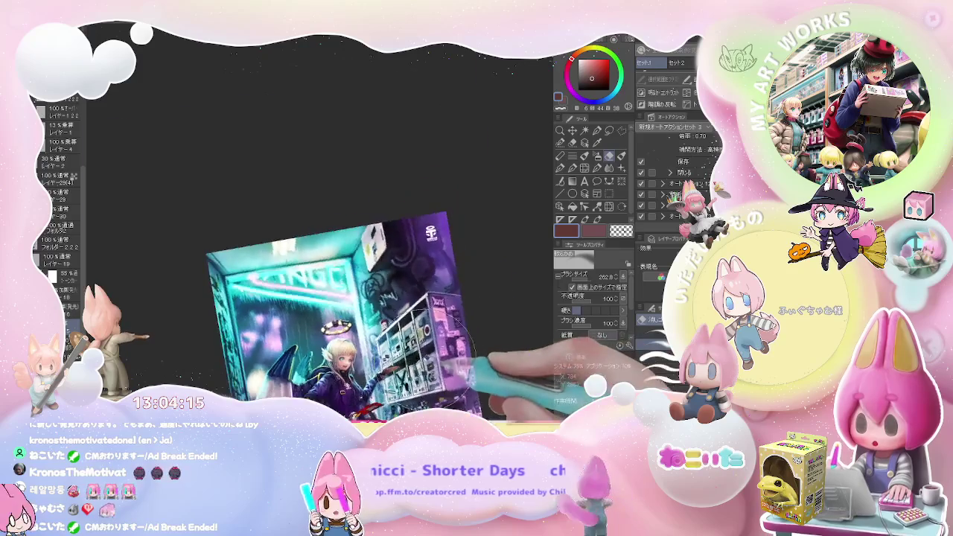
scroll(320, 245, up, 2)
scroll(321, 246, up, 1)
scroll(462, 358, down, 1)
scroll(465, 327, down, 2)
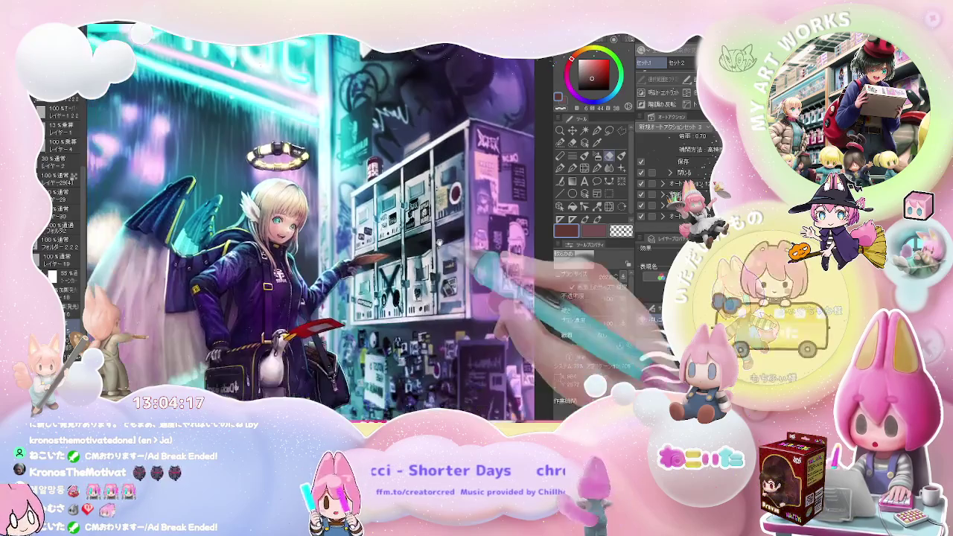
scroll(473, 290, down, 1)
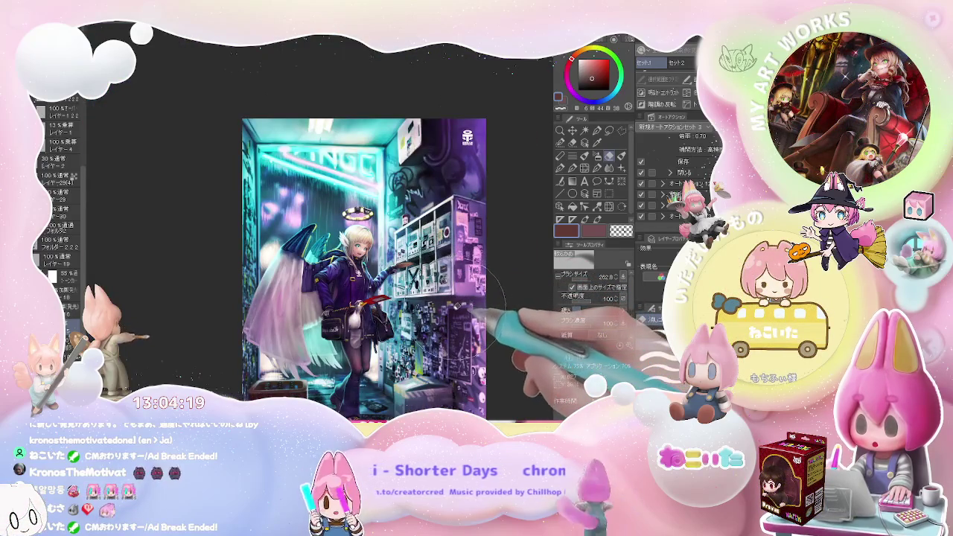
scroll(481, 311, up, 1)
scroll(480, 311, up, 1)
scroll(480, 311, up, 1)
scroll(480, 311, up, 1)
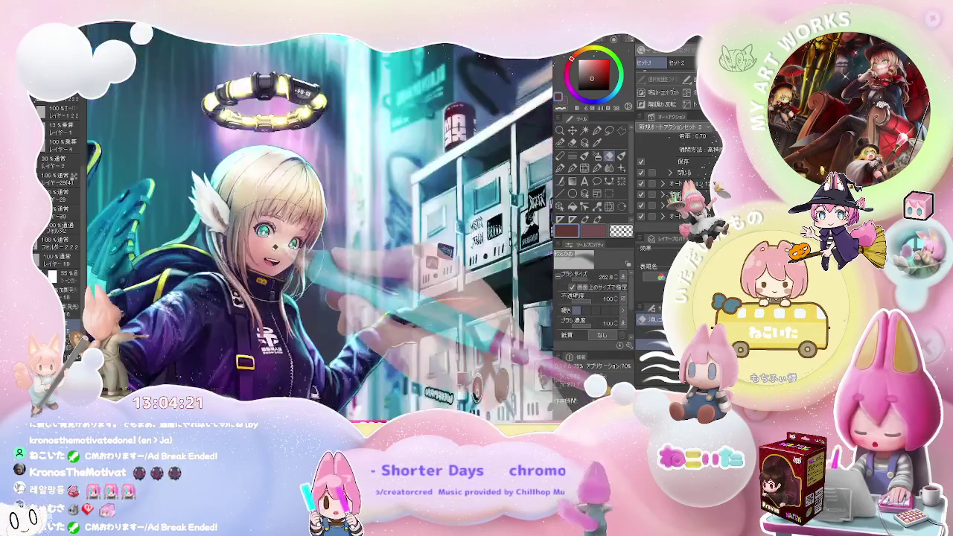
scroll(283, 254, up, 1)
key(minus)
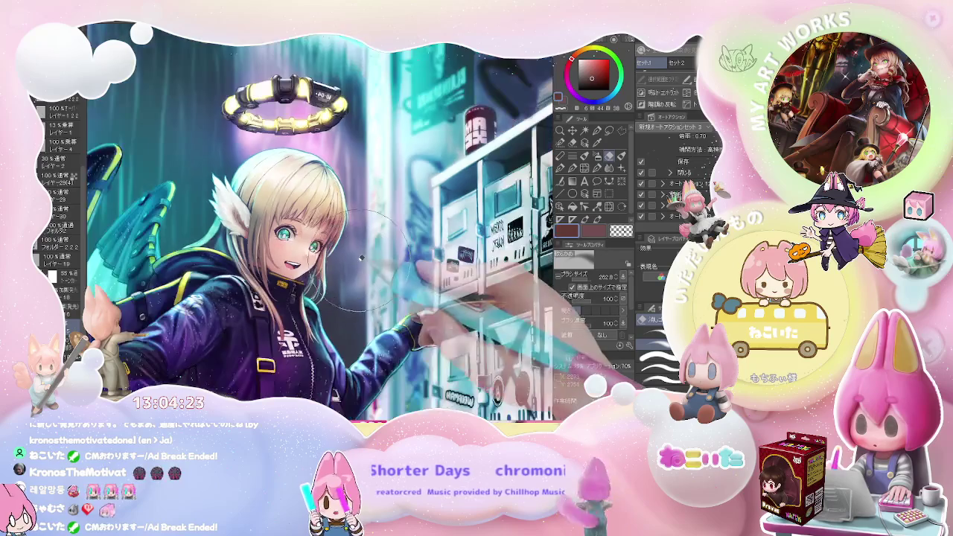
key(minus)
key(minus)
key(minus)
key(minus)
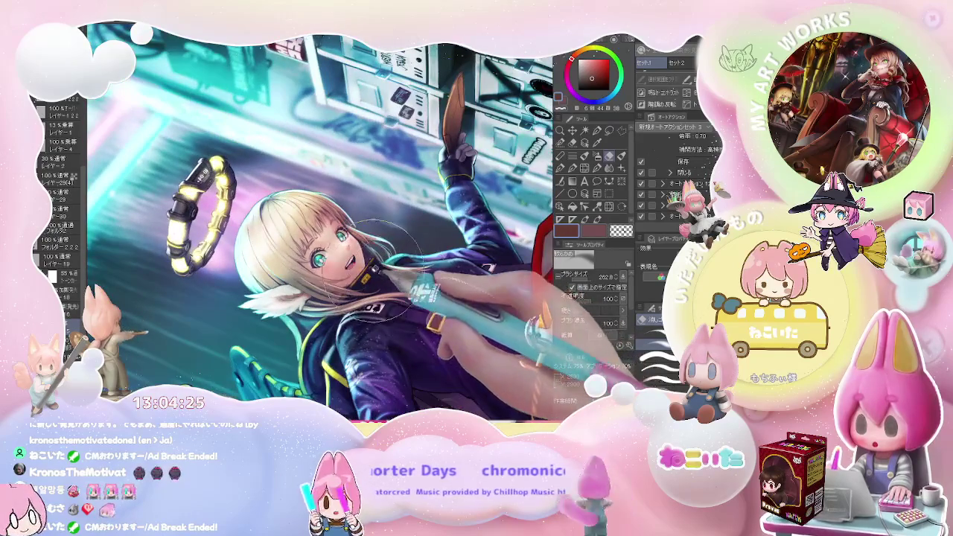
scroll(372, 275, up, 1)
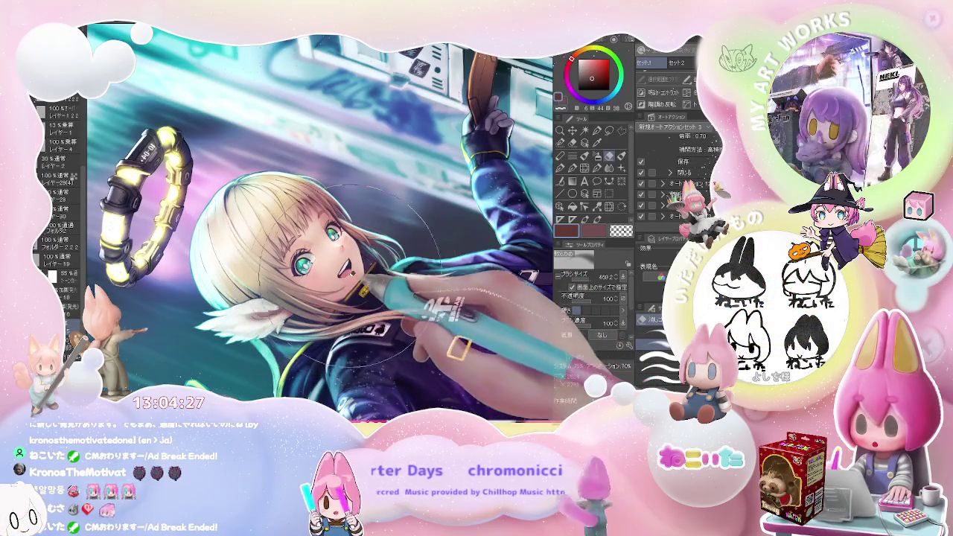
scroll(380, 267, down, 1)
scroll(424, 268, down, 1)
key(ctrl+0)
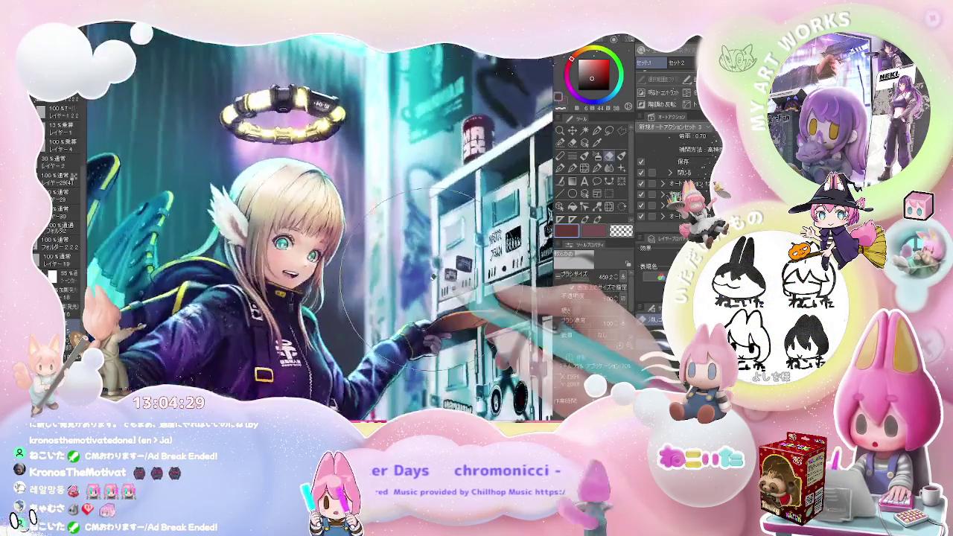
scroll(429, 277, down, 1)
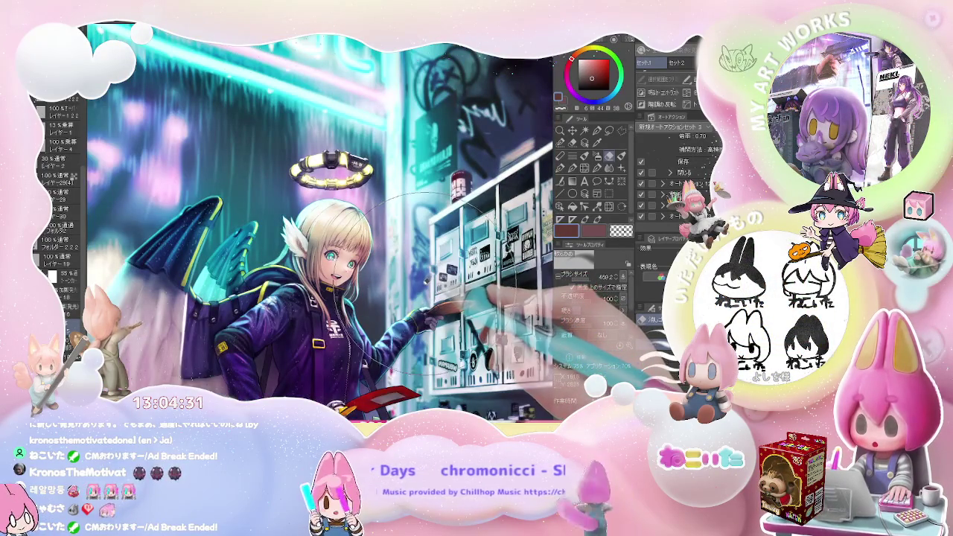
scroll(423, 284, down, 1)
scroll(425, 283, up, 2)
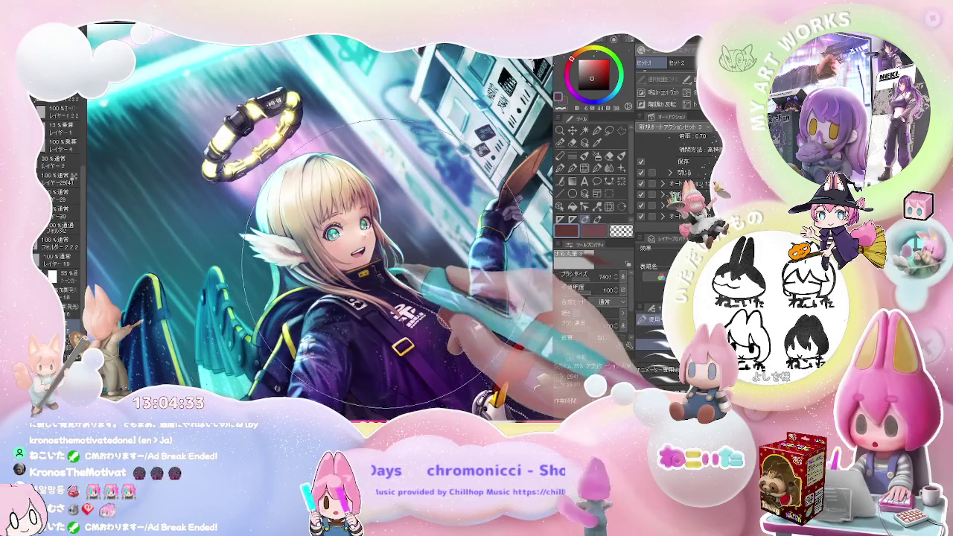
scroll(377, 272, down, 1)
scroll(425, 283, down, 1)
scroll(432, 298, up, 1)
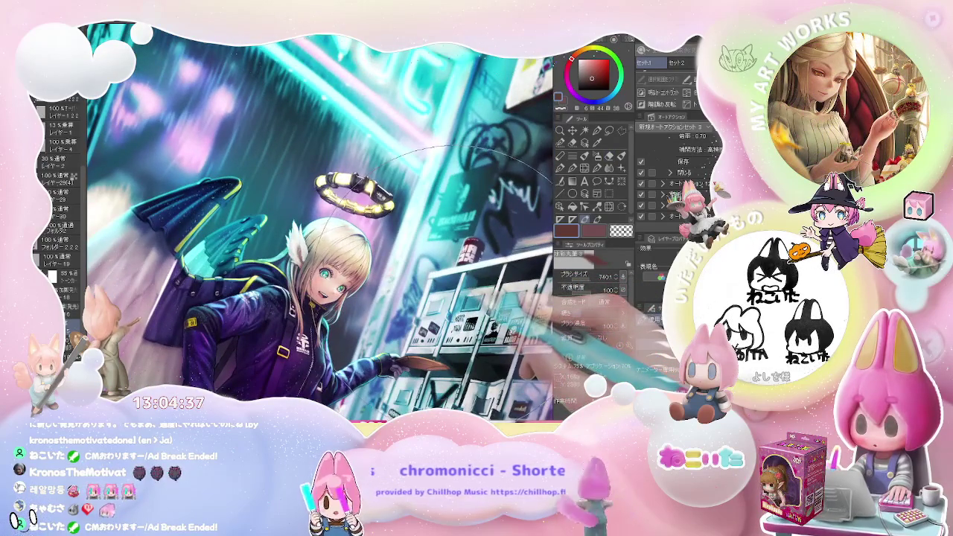
scroll(447, 283, down, 2)
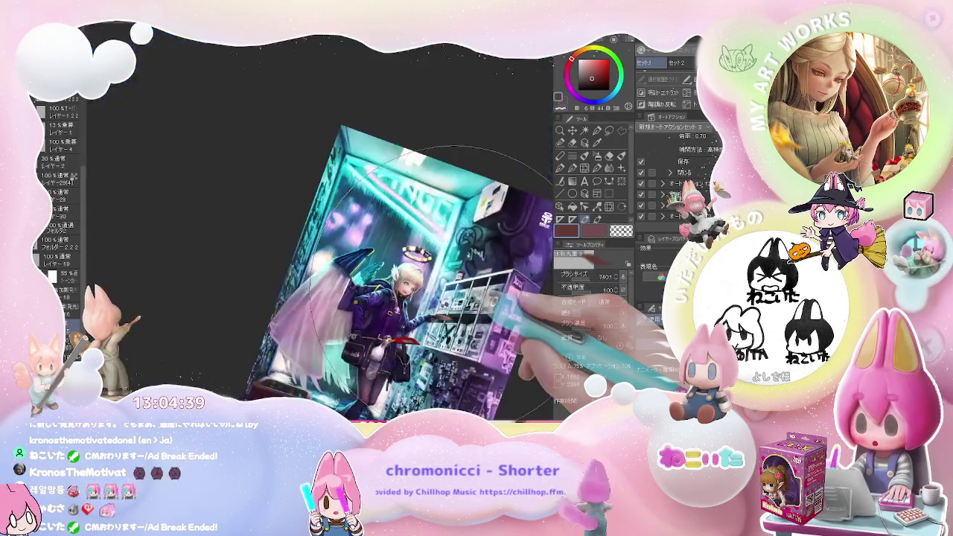
scroll(447, 275, up, 1)
scroll(447, 276, up, 1)
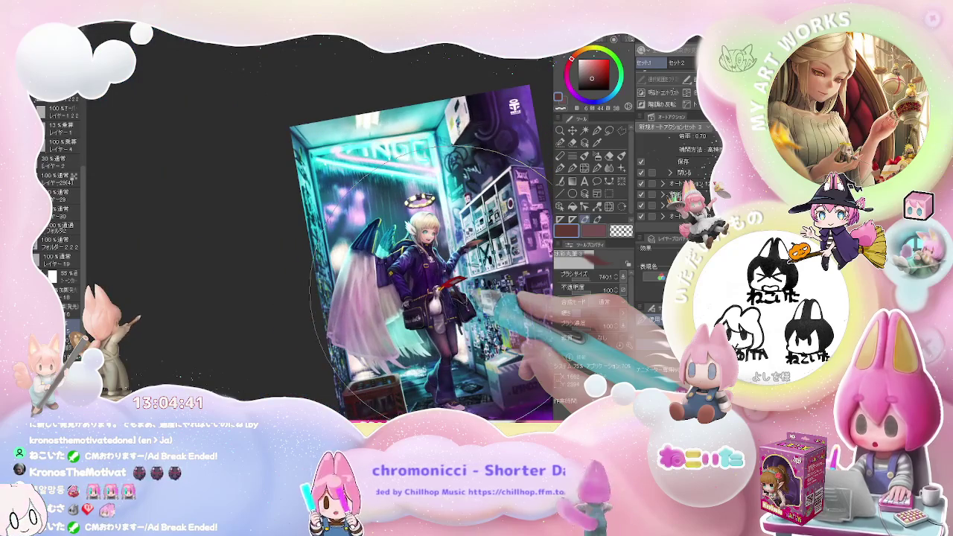
scroll(428, 231, up, 2)
scroll(484, 235, up, 1)
scroll(484, 235, up, 1)
scroll(484, 235, up, 1)
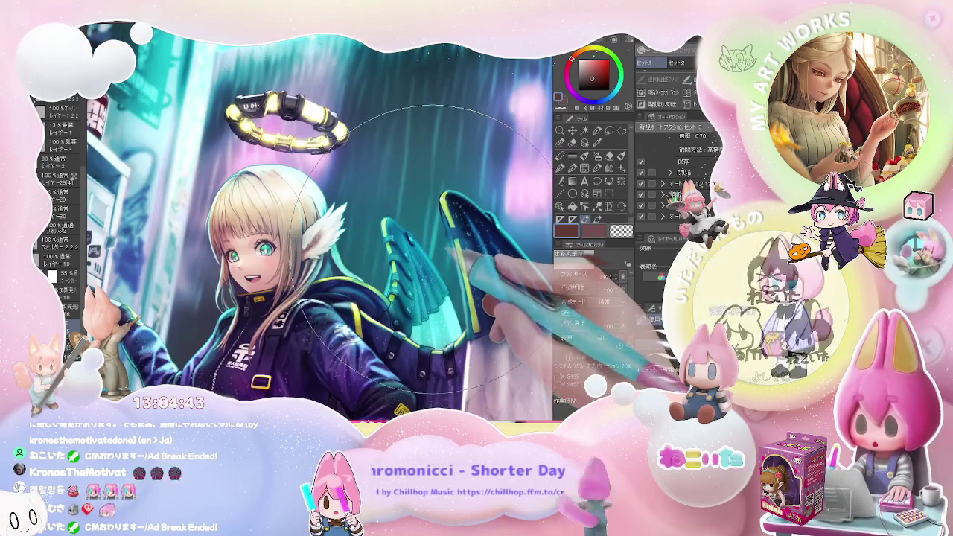
scroll(484, 234, up, 1)
scroll(301, 287, down, 1)
scroll(301, 287, down, 1)
scroll(302, 287, down, 1)
scroll(301, 287, down, 1)
scroll(272, 275, up, 1)
scroll(271, 275, up, 1)
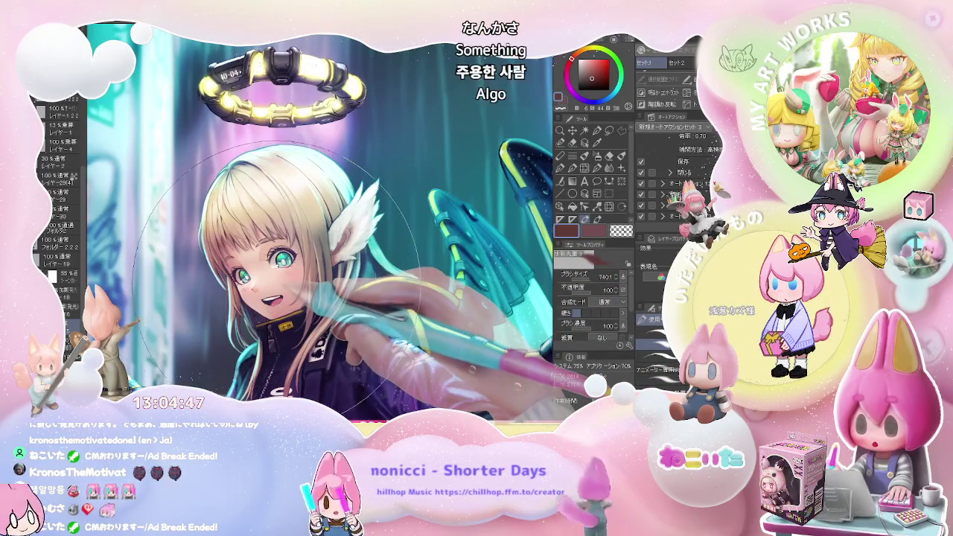
scroll(270, 281, up, 1)
scroll(269, 281, up, 1)
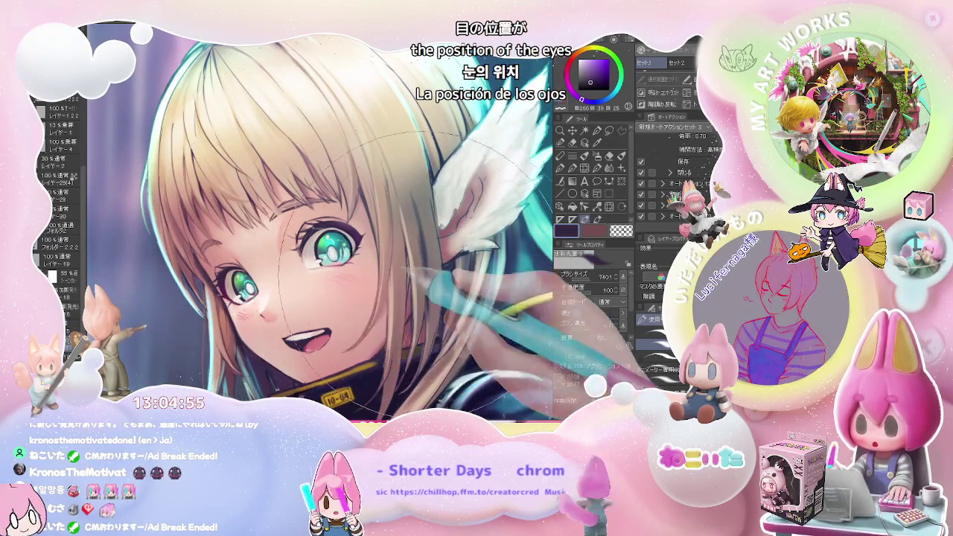
Zoom in on the eyes and shrink the brush for fine dark purple eye details.
scroll(320, 223, up, 5)
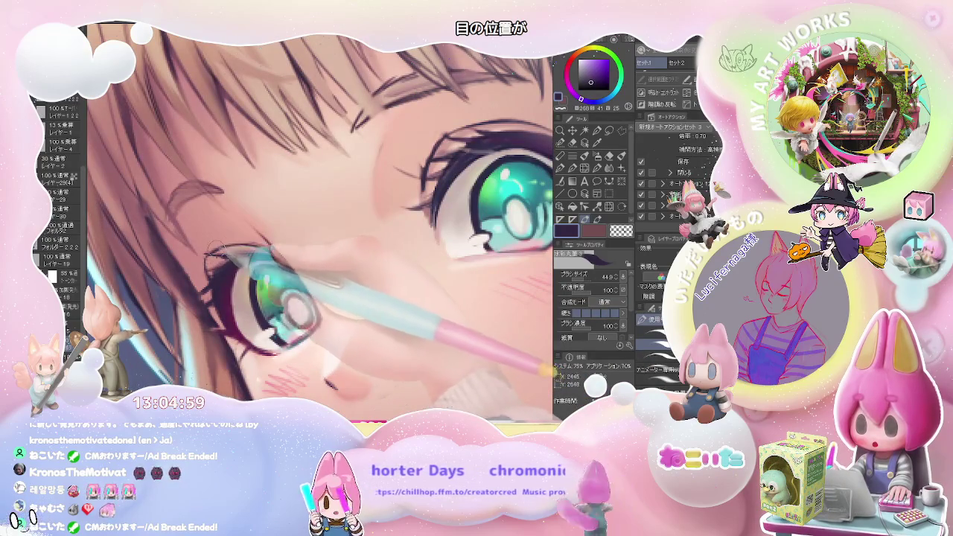
scroll(320, 224, down, 4)
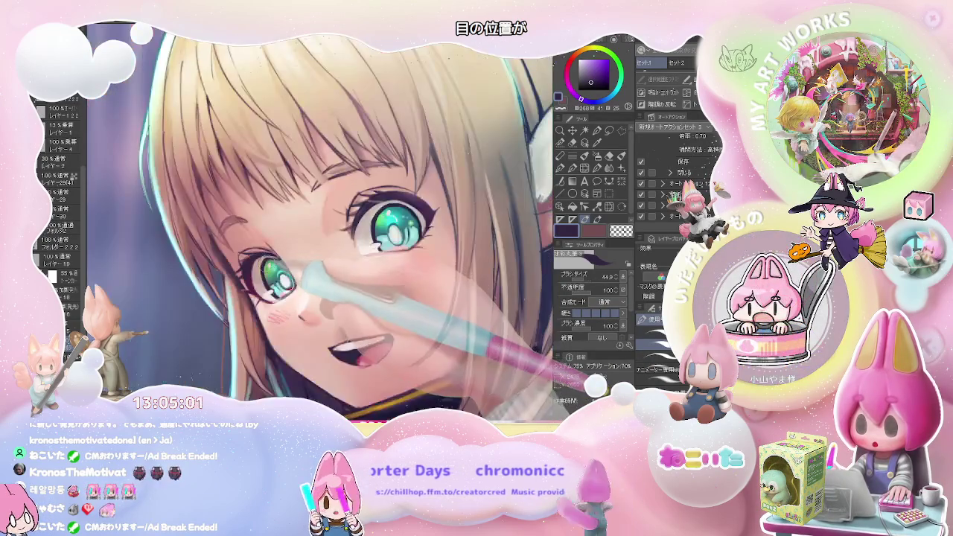
scroll(320, 223, down, 1)
scroll(312, 176, up, 2)
scroll(311, 176, up, 4)
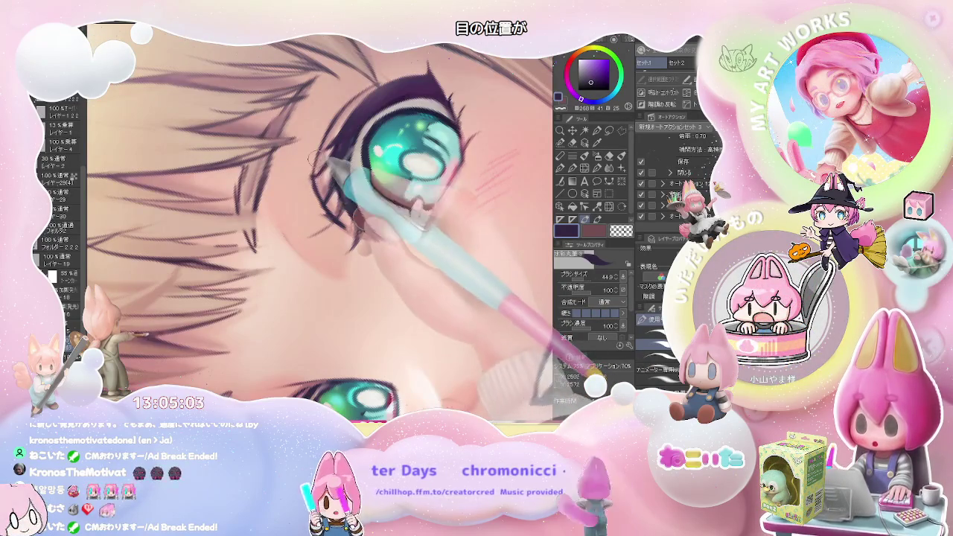
scroll(313, 176, down, 5)
scroll(284, 287, up, 5)
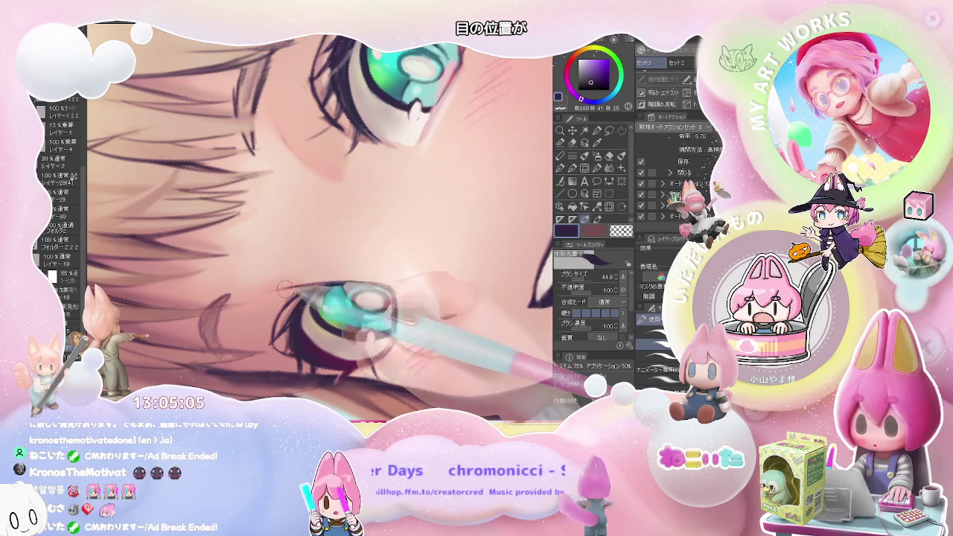
key(bracketleft)
key(bracketleft)
key(bracketleft)
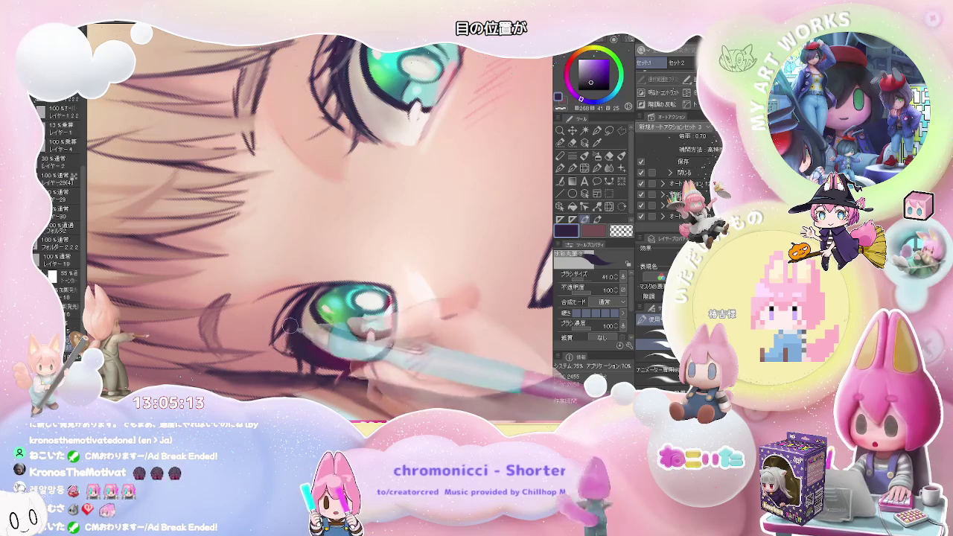
scroll(289, 341, down, 2)
scroll(288, 341, down, 2)
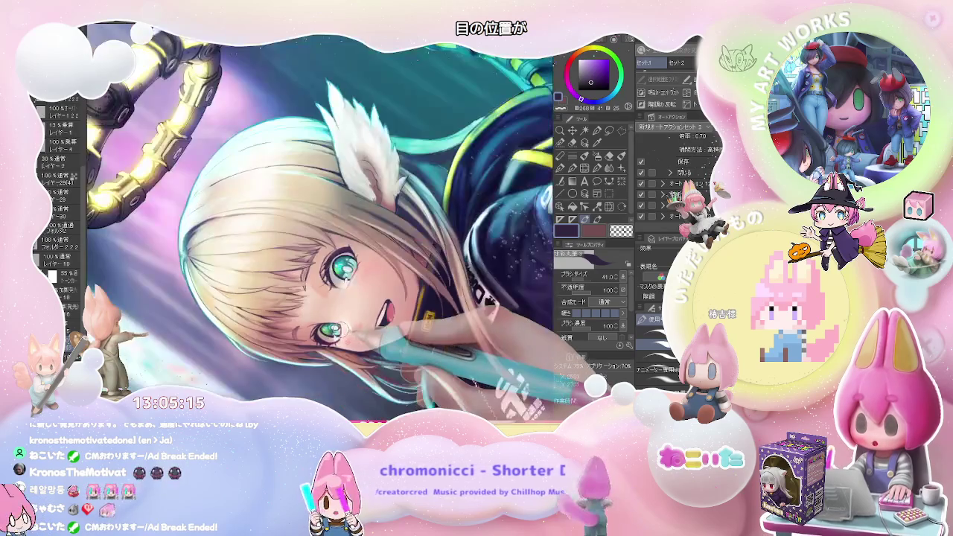
scroll(288, 341, down, 2)
Reset the view rotation and flip the face horizontally and back to check it.
key(ctrl+@)
scroll(289, 341, up, 2)
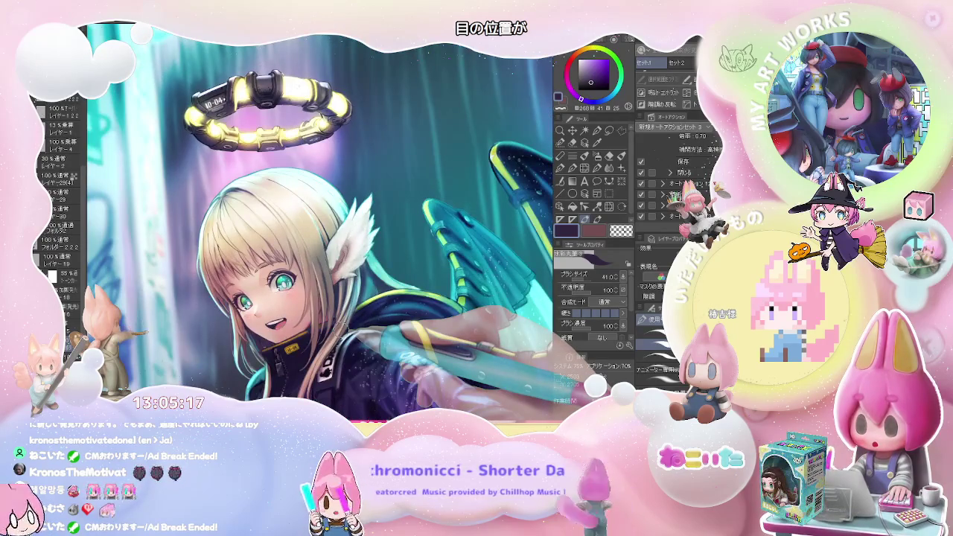
scroll(432, 361, down, 2)
key(h)
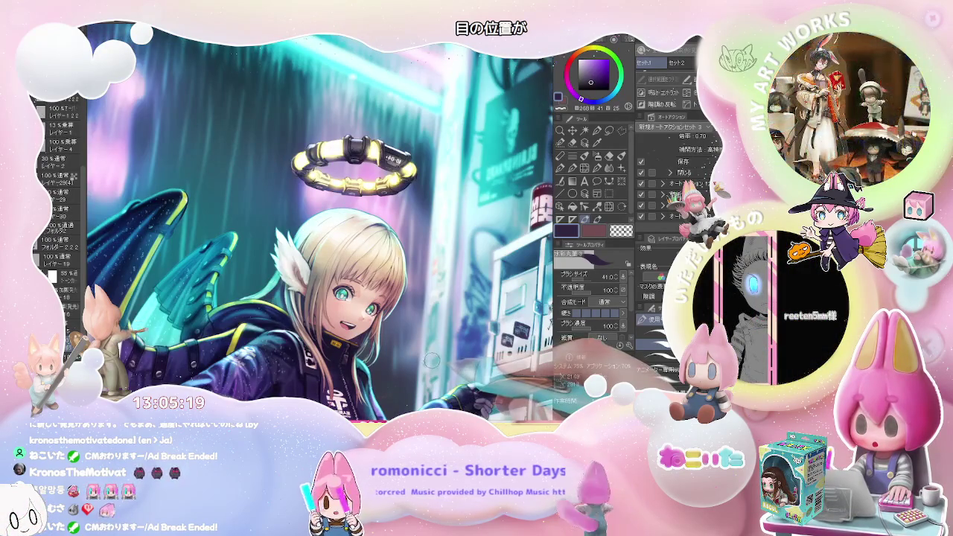
key(h)
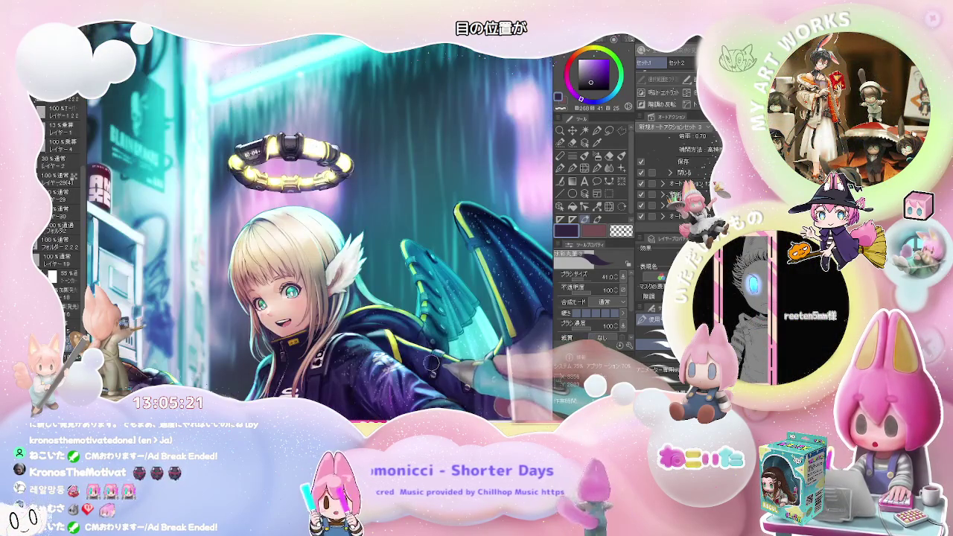
scroll(432, 362, down, 2)
scroll(417, 312, down, 2)
scroll(390, 215, down, 1)
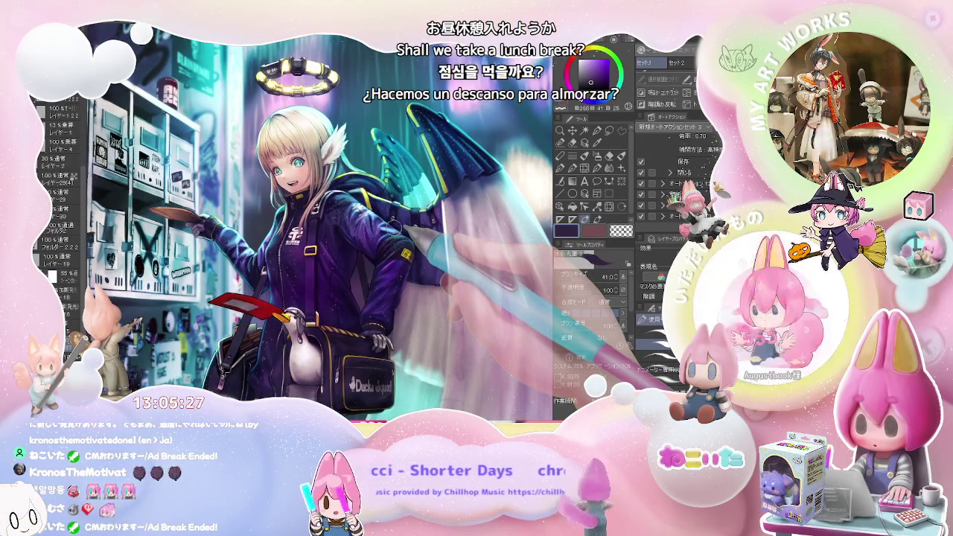
Zoom in on the face, sample its pale skin pink with the eyedropper, then zoom out.
scroll(320, 223, down, 1)
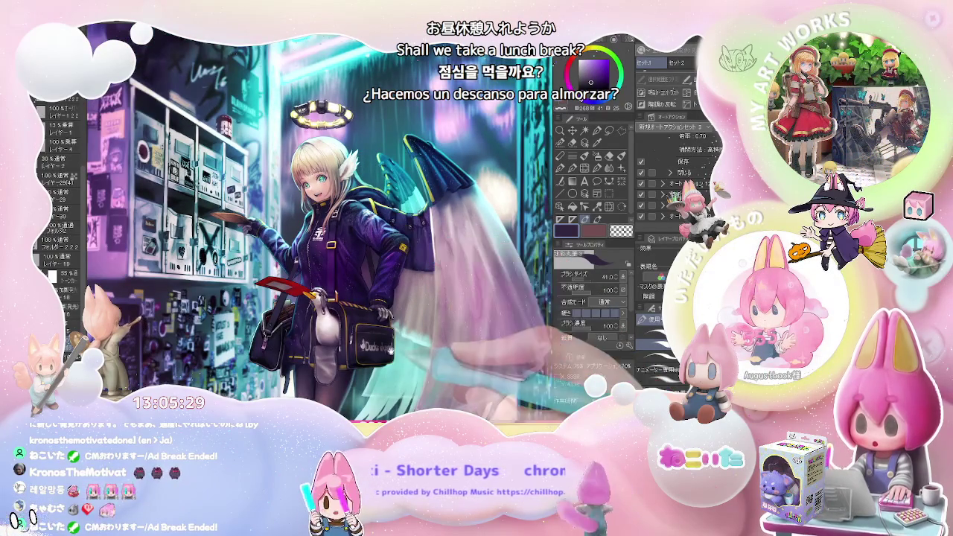
scroll(320, 224, up, 2)
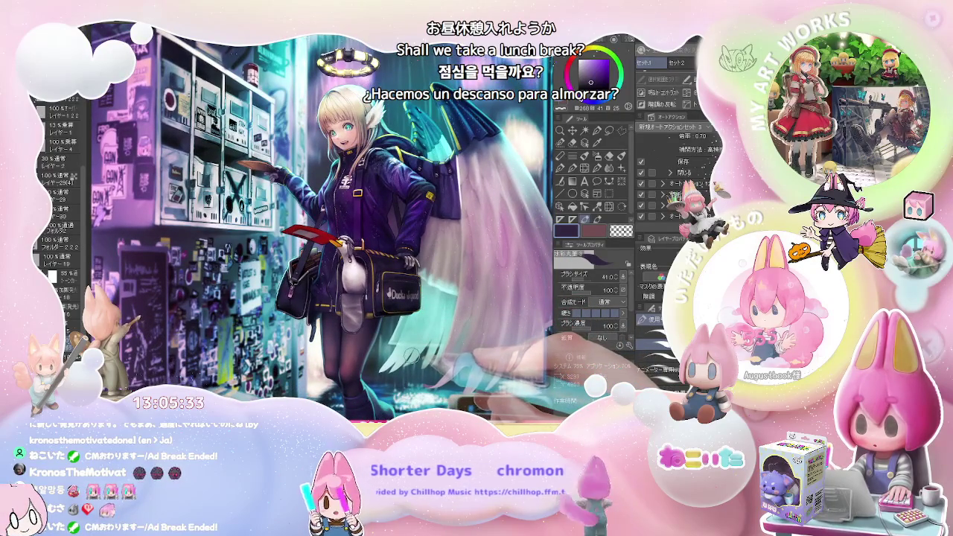
scroll(424, 353, down, 2)
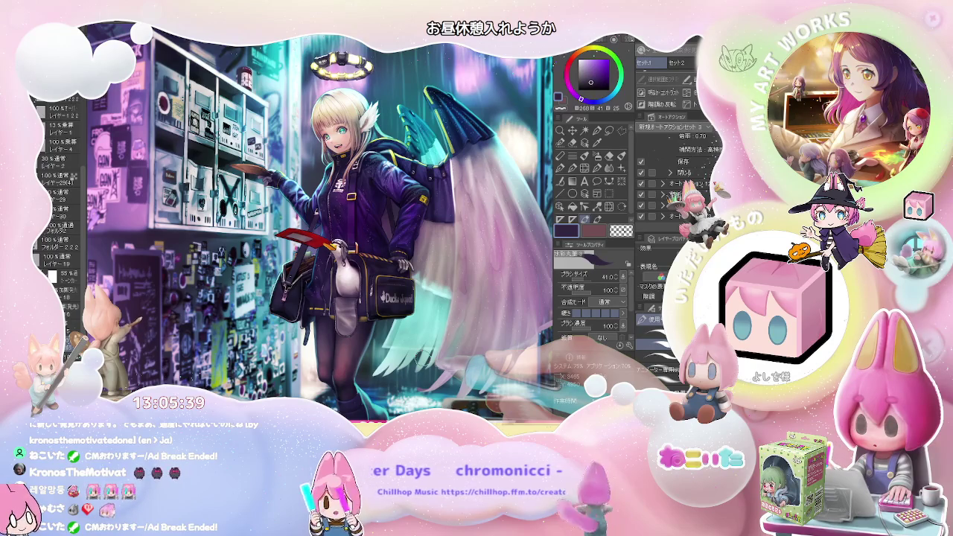
scroll(320, 141, up, 2)
scroll(320, 142, up, 2)
scroll(321, 142, up, 2)
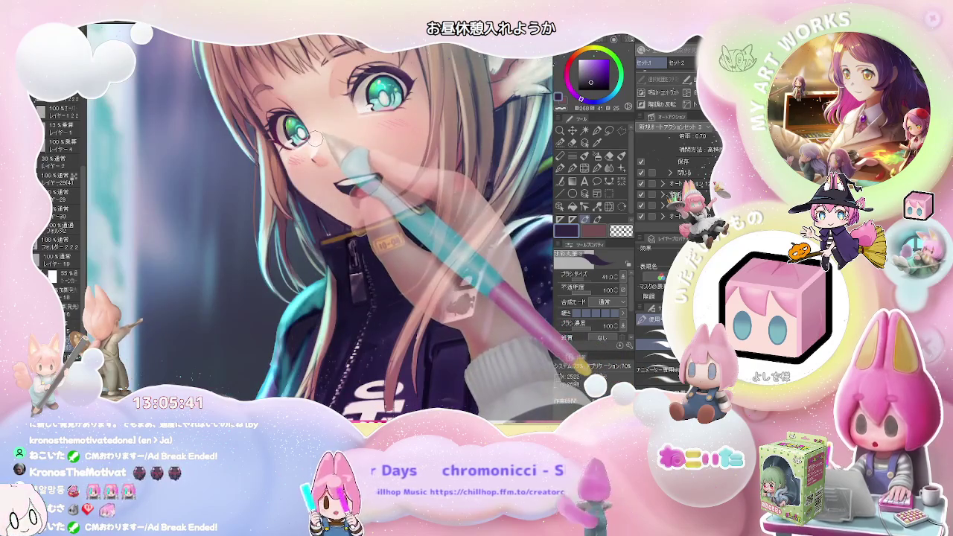
scroll(316, 138, up, 3)
alt+click(309, 139)
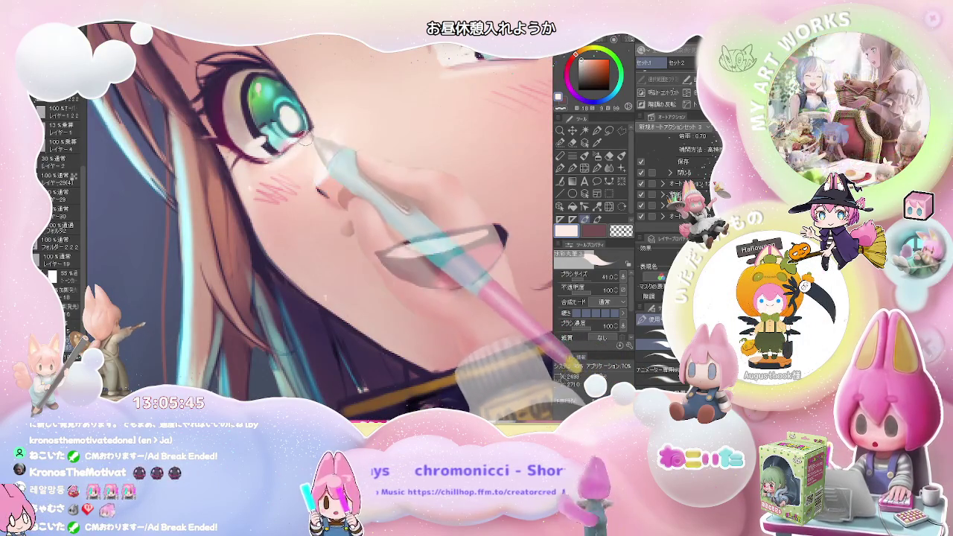
scroll(301, 147, down, 2)
scroll(335, 136, down, 2)
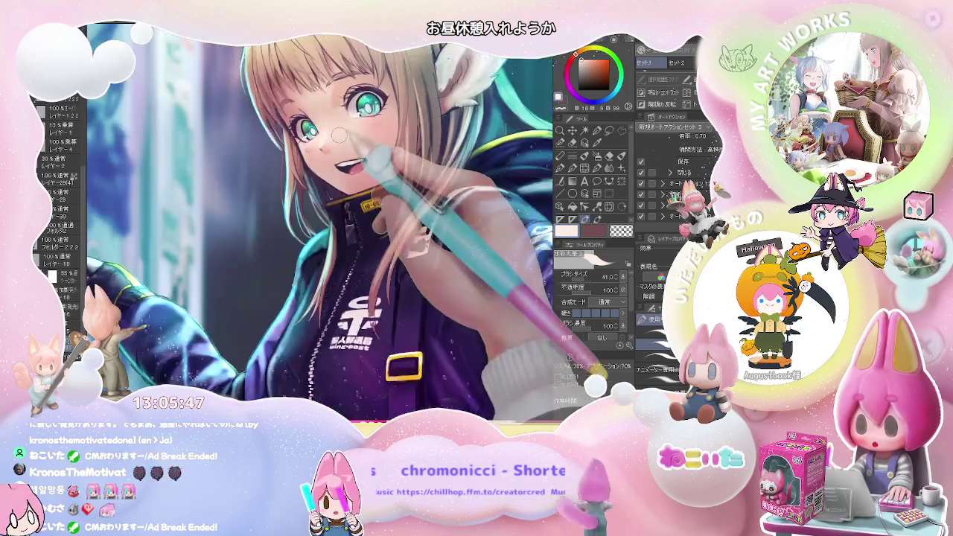
scroll(334, 135, down, 2)
scroll(334, 136, down, 2)
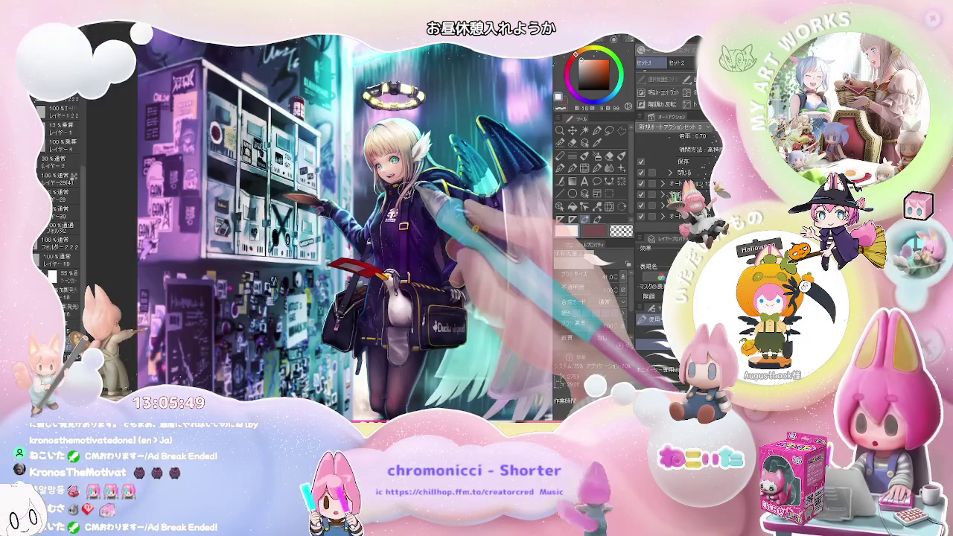